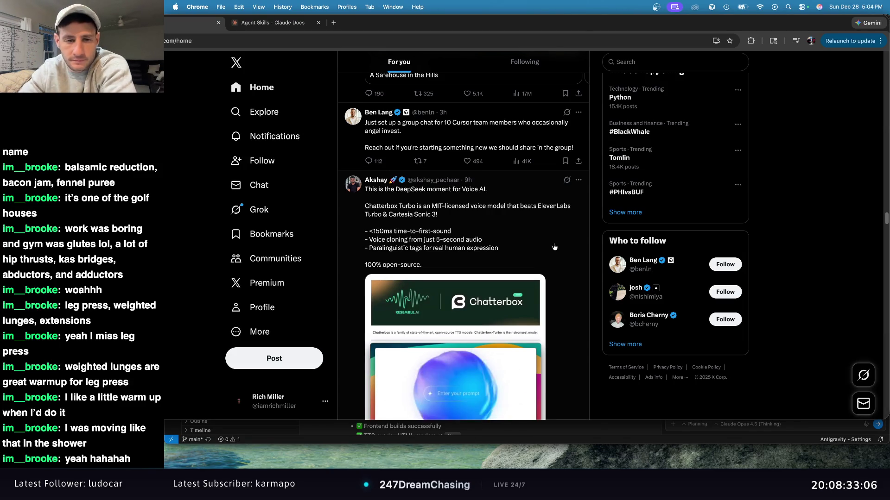
Scroll down the For you timeline to the Antigravity AI music-station app demo video.
scroll(539, 269, down, 10)
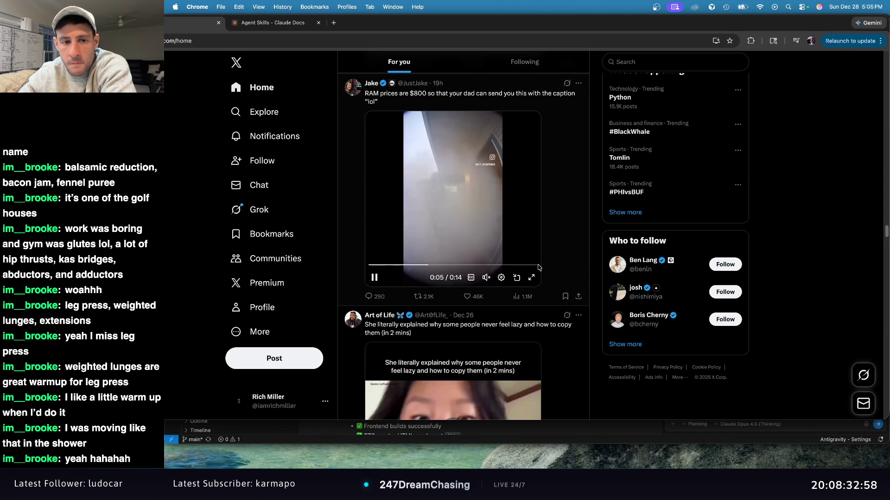
scroll(539, 267, down, 15)
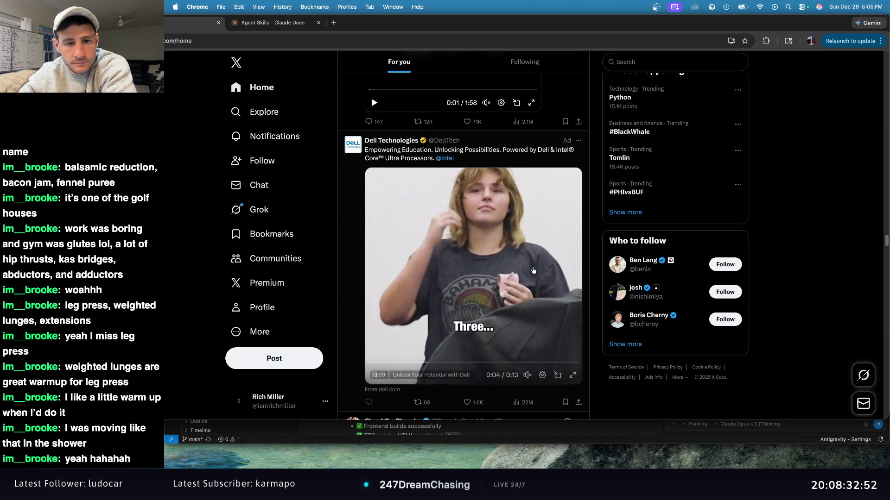
scroll(533, 270, down, 5)
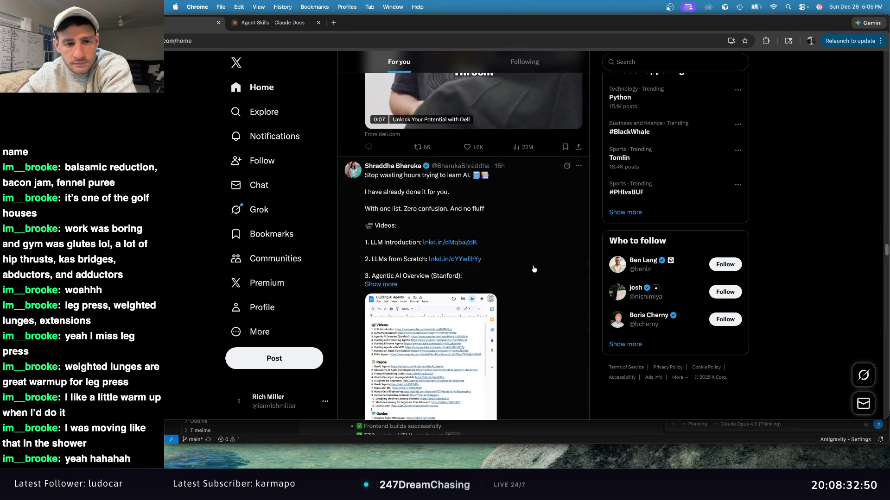
scroll(533, 269, down, 10)
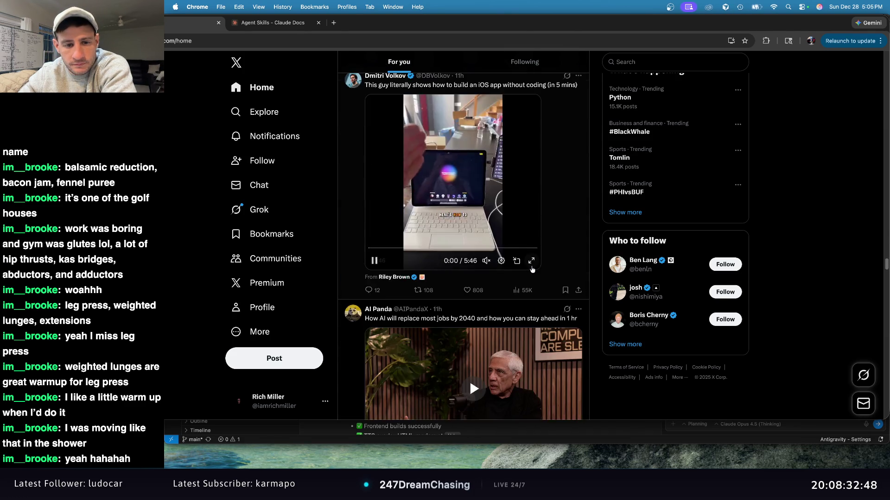
scroll(531, 269, down, 2)
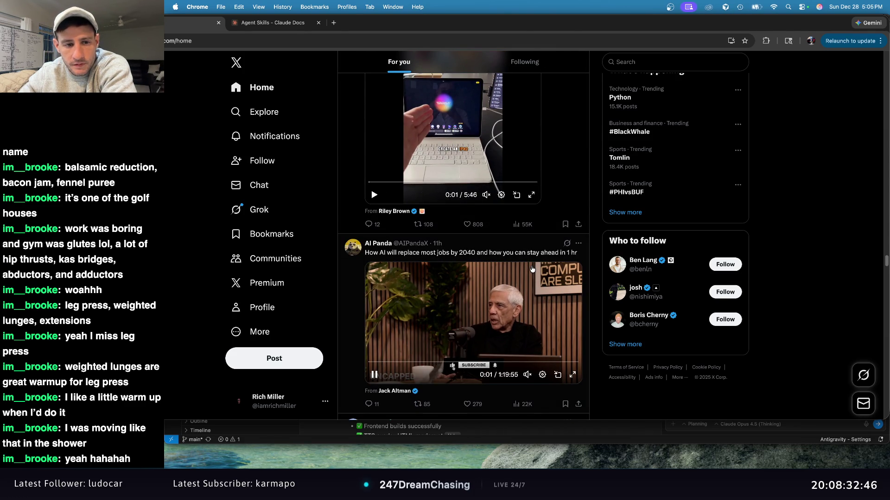
scroll(532, 269, down, 1)
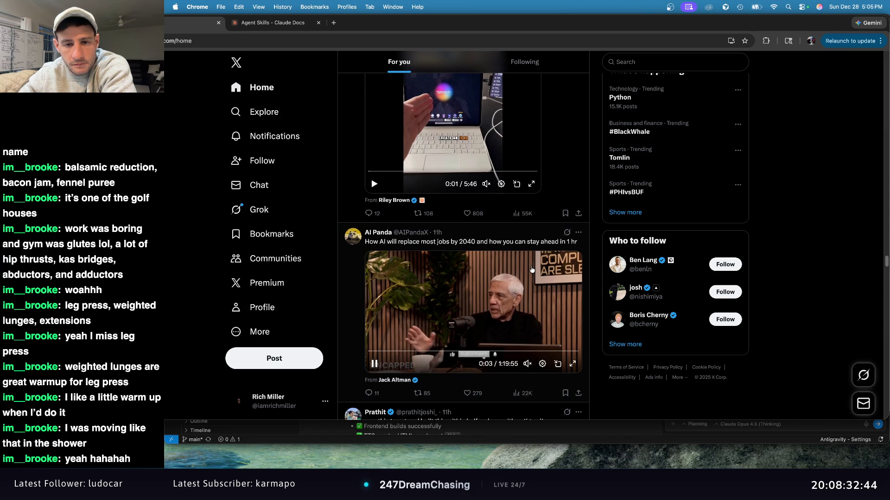
scroll(532, 270, down, 5)
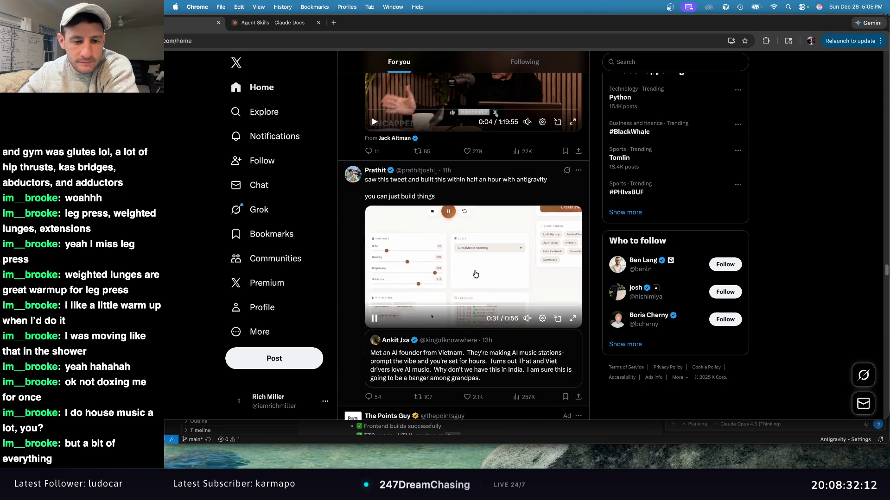
click(573, 323)
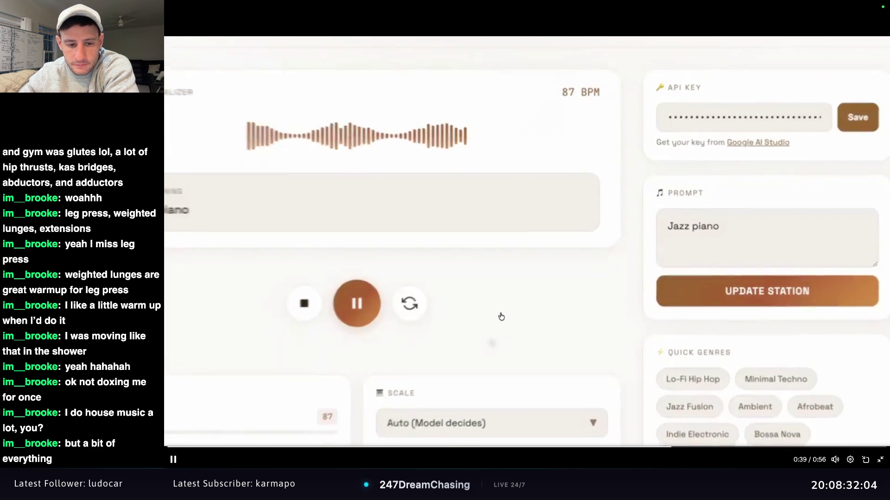
mouse_move(834, 461)
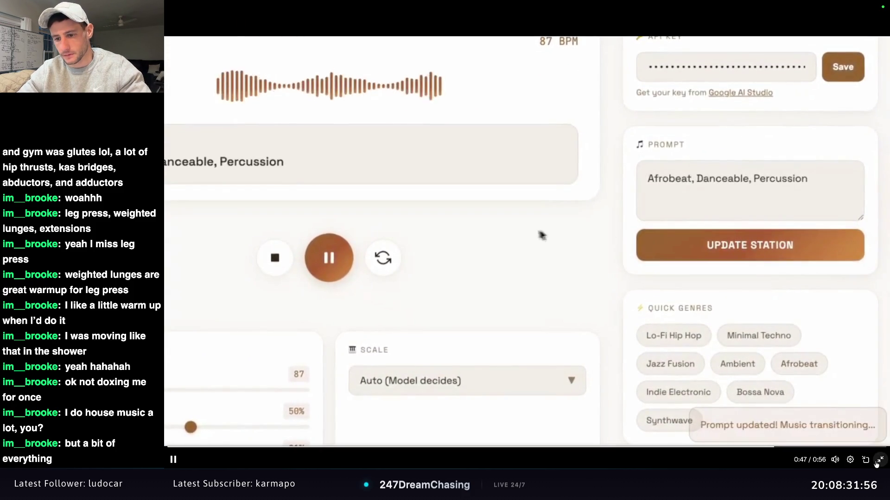
key(Escape)
mouse_move(453, 320)
scroll(508, 251, down, 15)
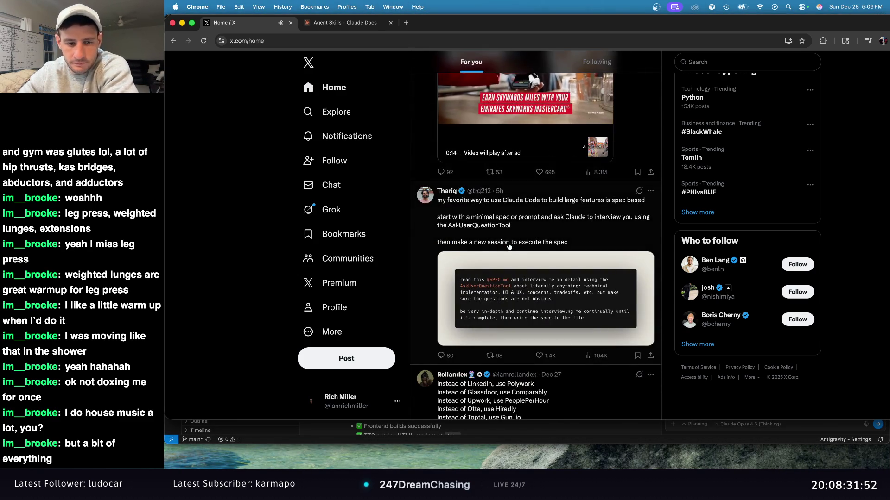
Browse further down the X feed, closing the accidental blank Quick Note window.
scroll(509, 246, down, 3)
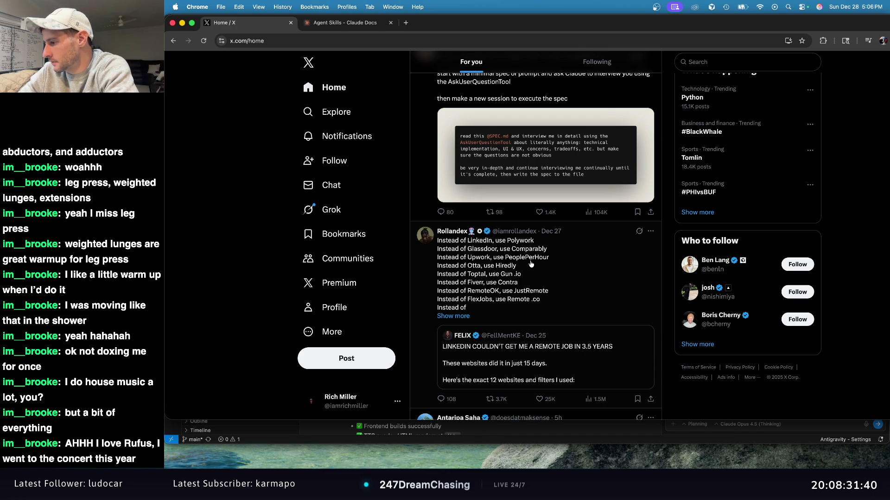
scroll(530, 266, down, 15)
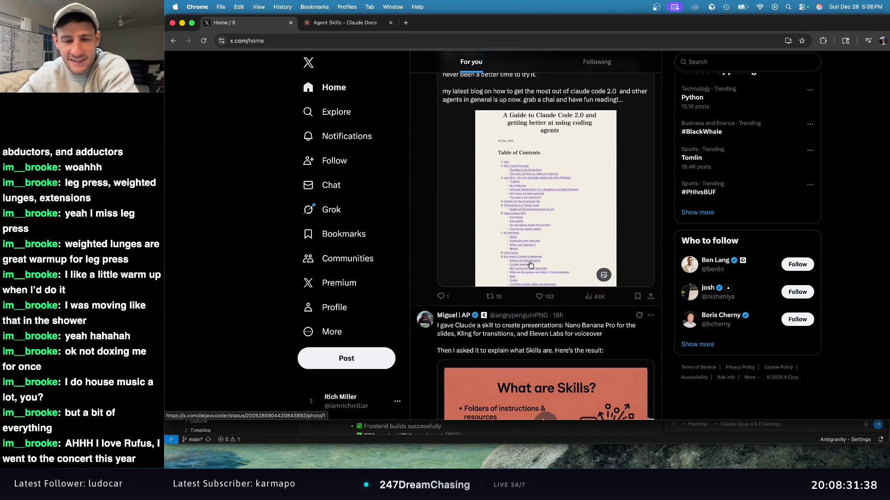
scroll(528, 262, down, 12)
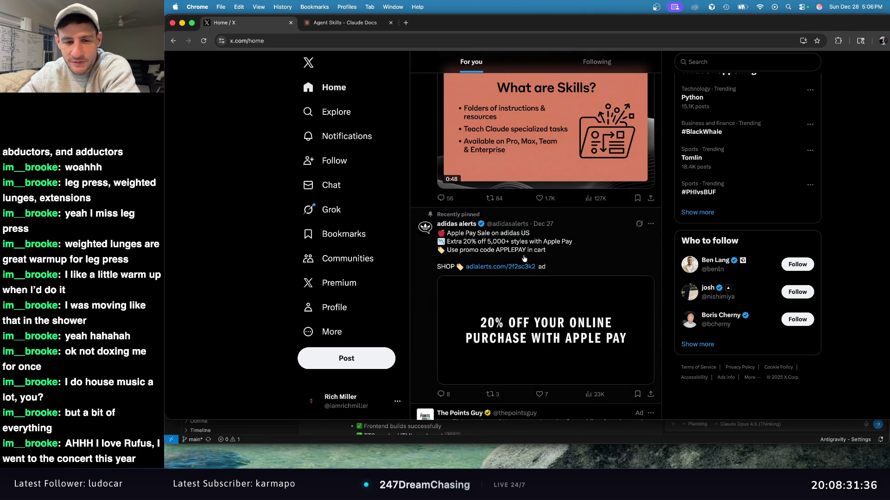
scroll(535, 256, down, 1)
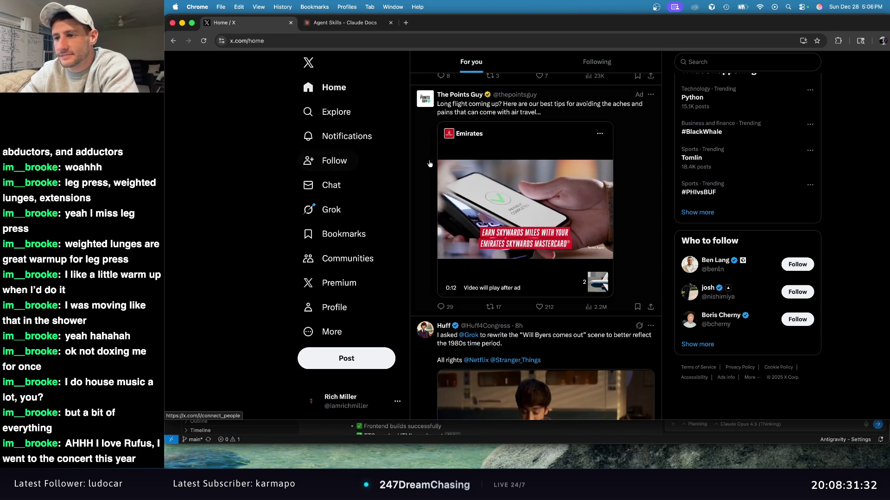
mouse_move(889, 499)
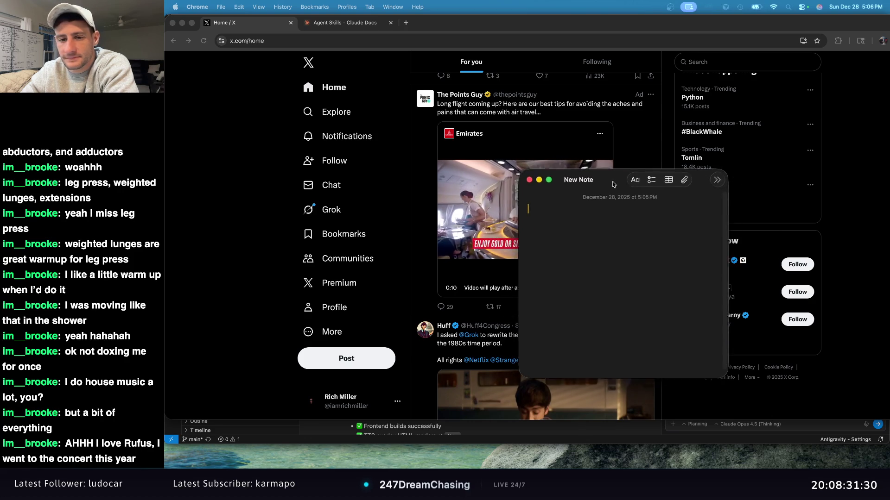
click(585, 187)
scroll(617, 172, down, 5)
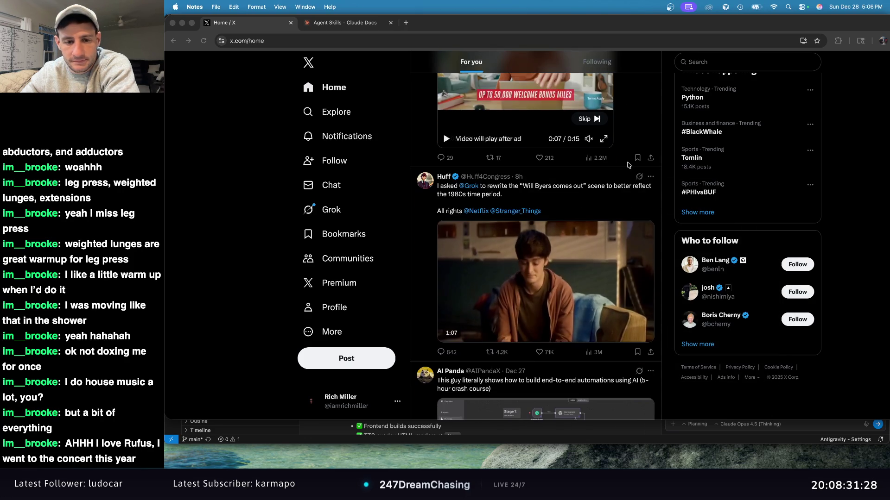
scroll(628, 165, down, 8)
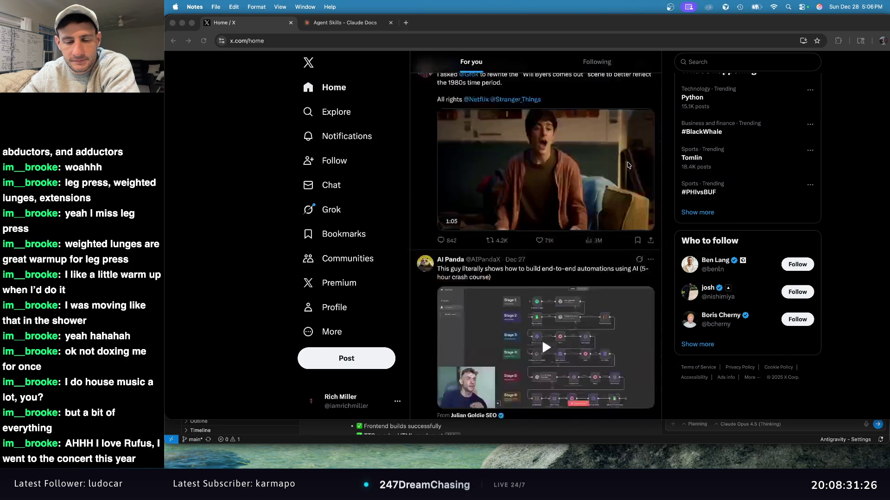
scroll(625, 165, down, 3)
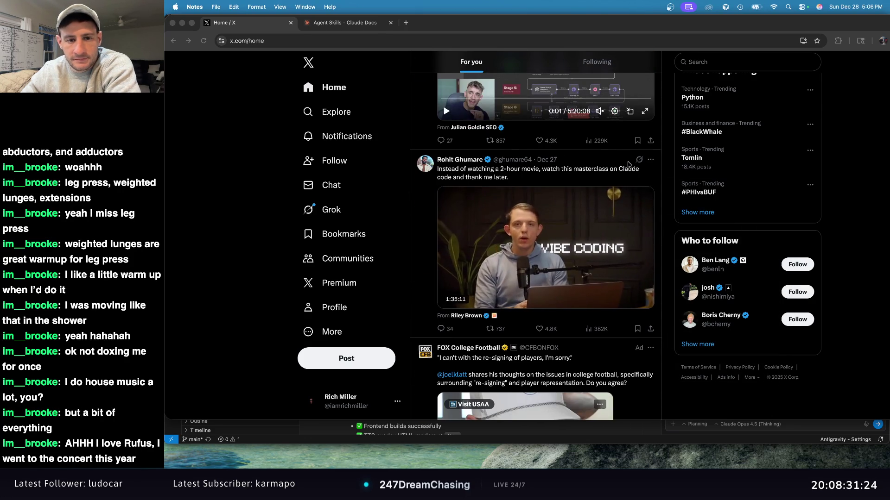
scroll(611, 157, down, 5)
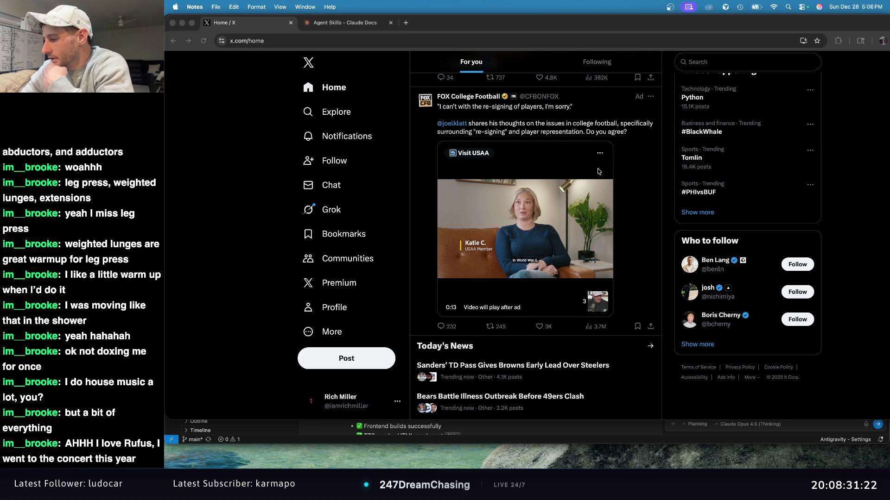
scroll(600, 176, down, 5)
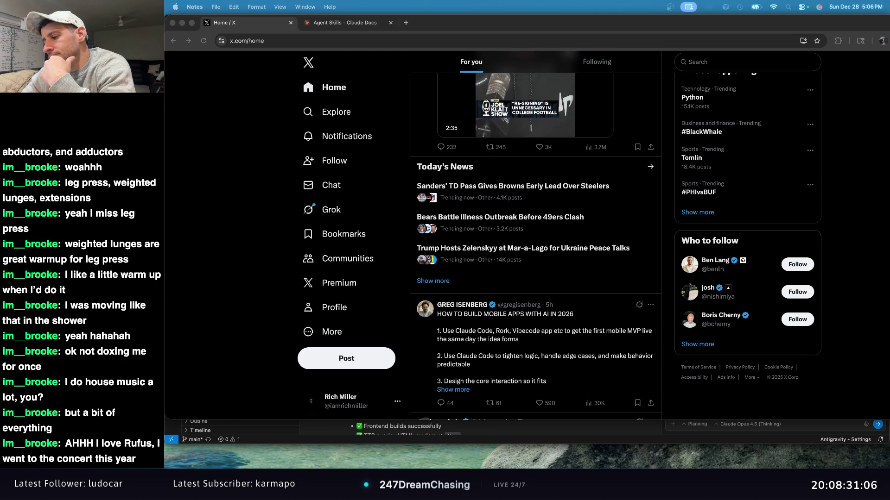
scroll(617, 177, down, 5)
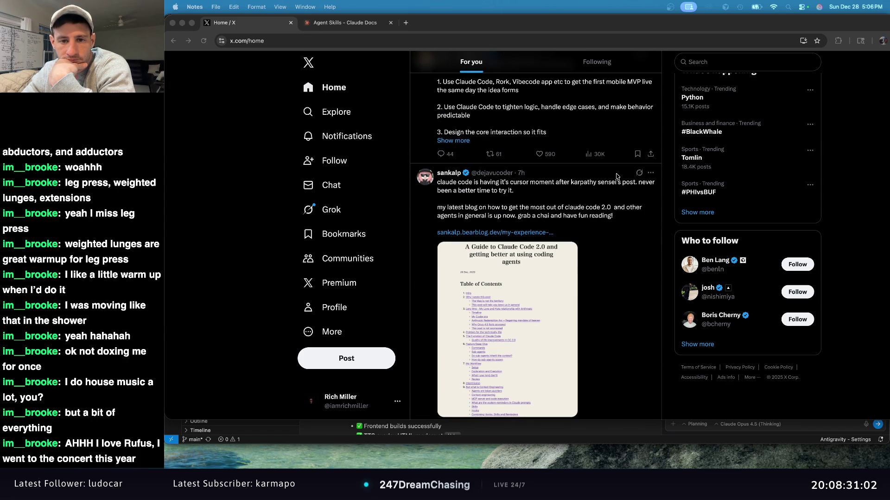
scroll(638, 184, up, 5)
scroll(638, 183, down, 2)
scroll(637, 186, up, 2)
scroll(636, 188, down, 5)
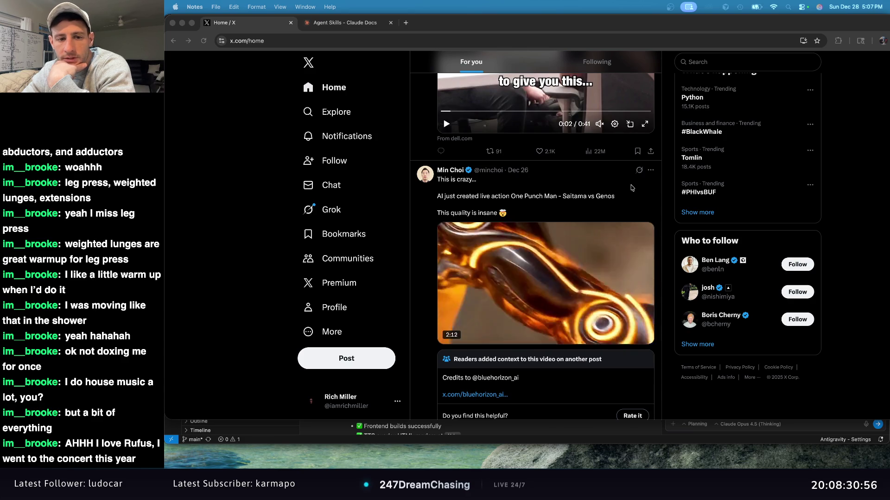
scroll(629, 187, down, 5)
scroll(628, 187, down, 6)
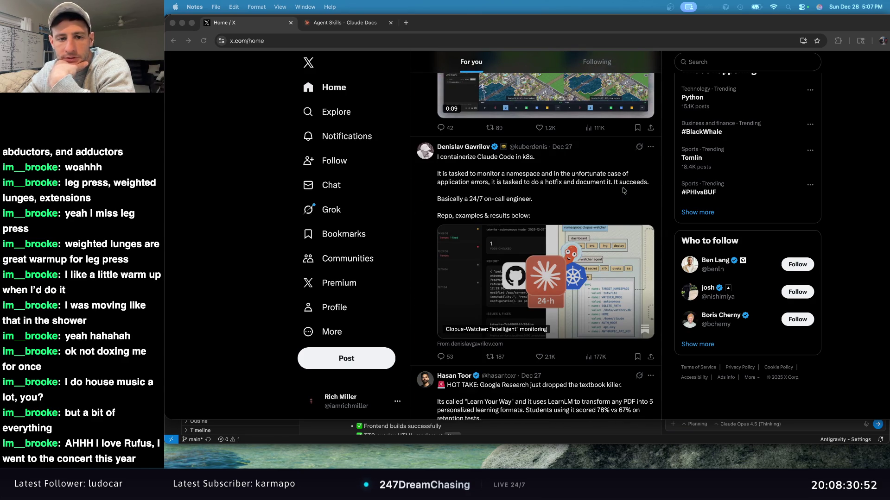
scroll(624, 190, down, 4)
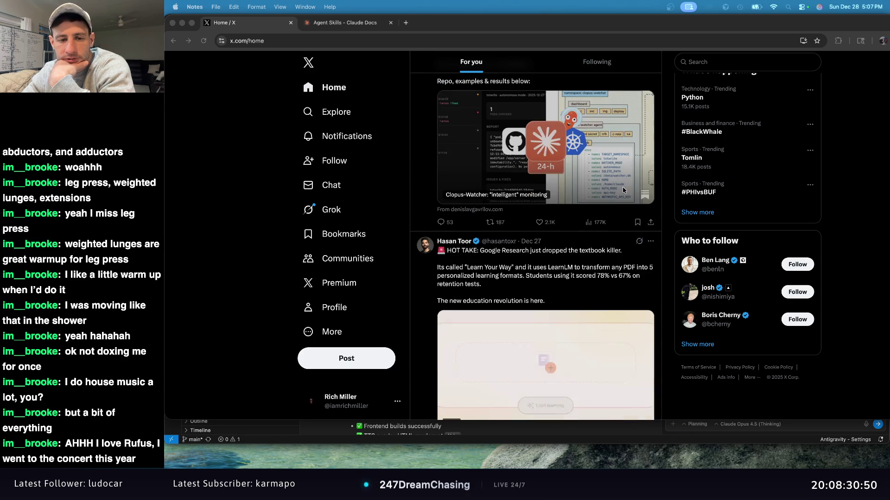
scroll(623, 190, down, 1)
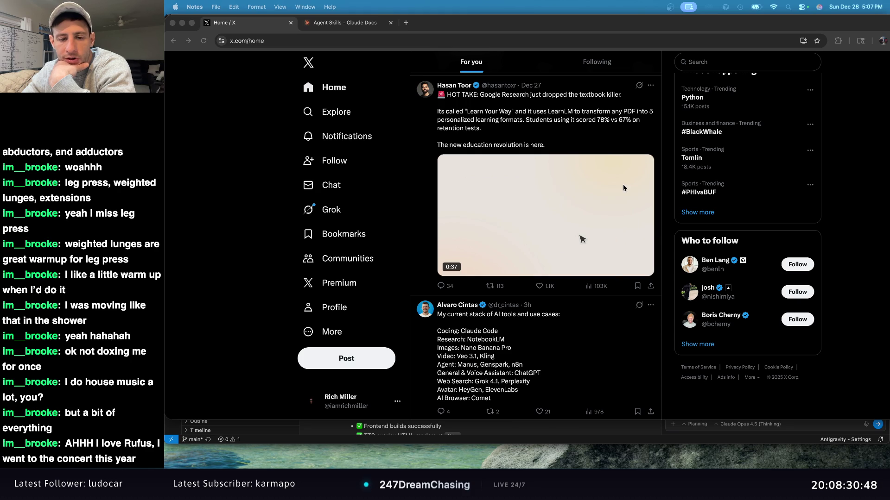
Search Google for 'claude skills' in a new tab.
click(406, 23)
text(claude skills)
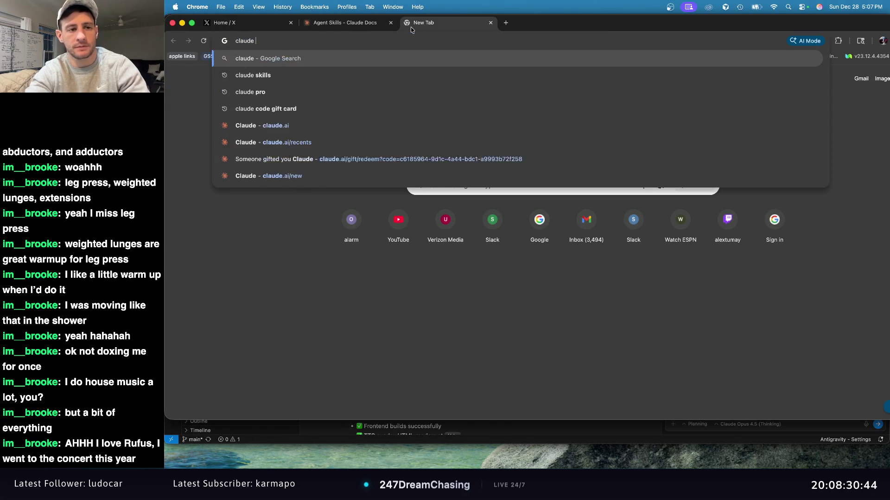
key(Return)
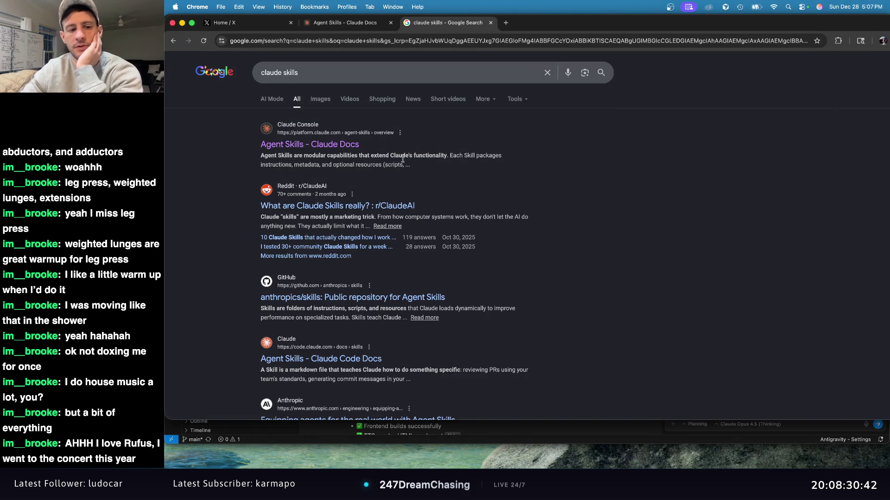
click(420, 301)
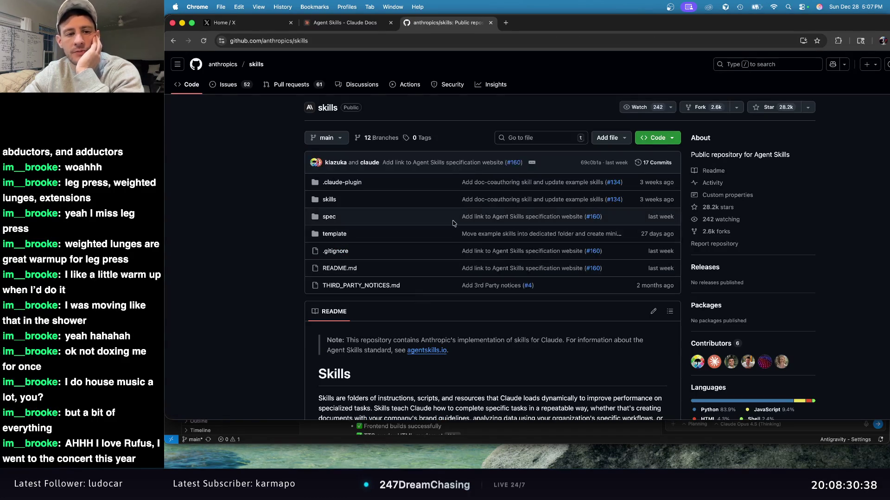
scroll(338, 196, down, 10)
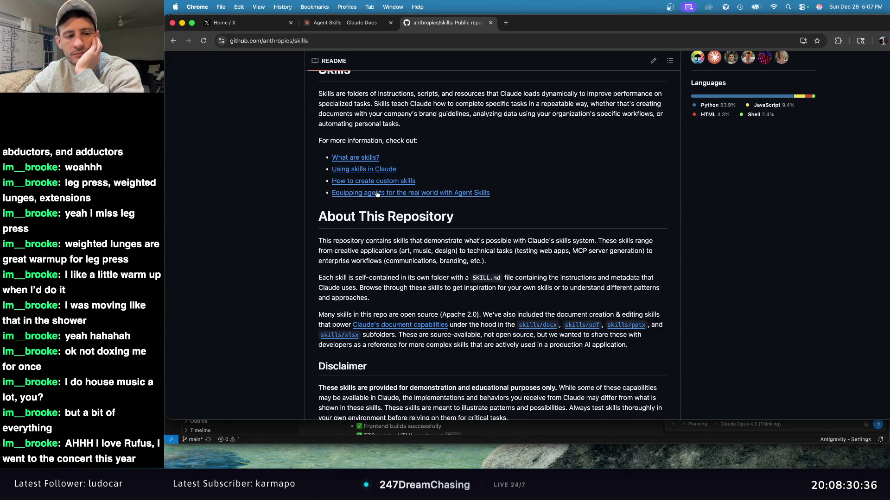
scroll(408, 201, down, 5)
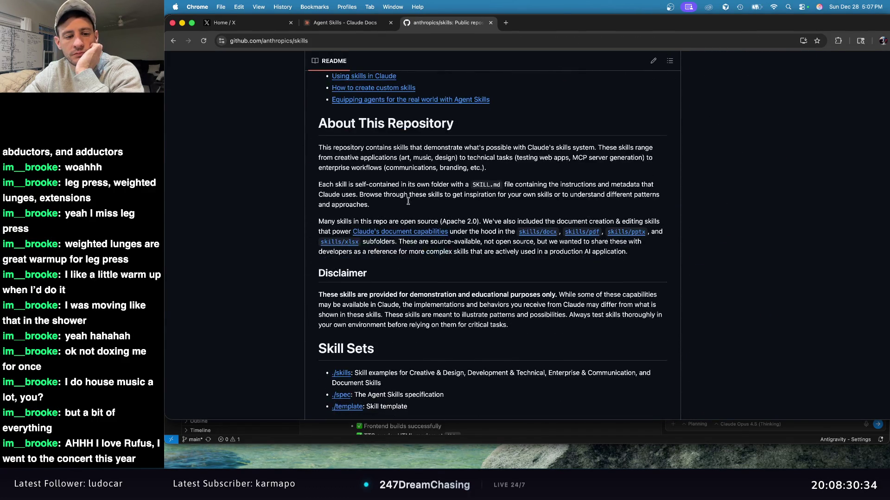
scroll(409, 206, down, 8)
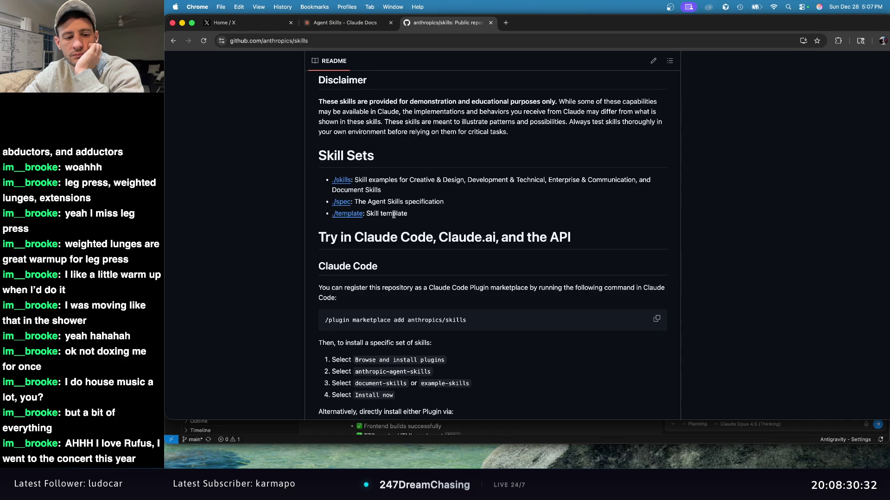
scroll(395, 217, down, 10)
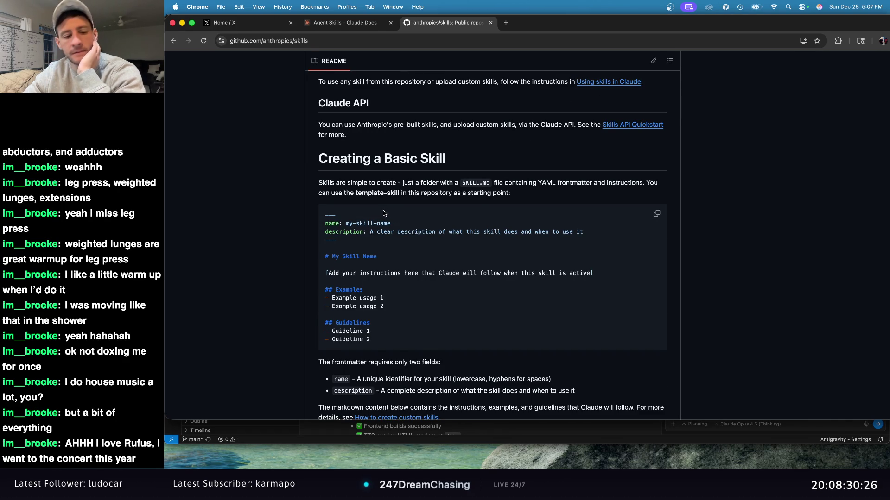
scroll(376, 195, down, 5)
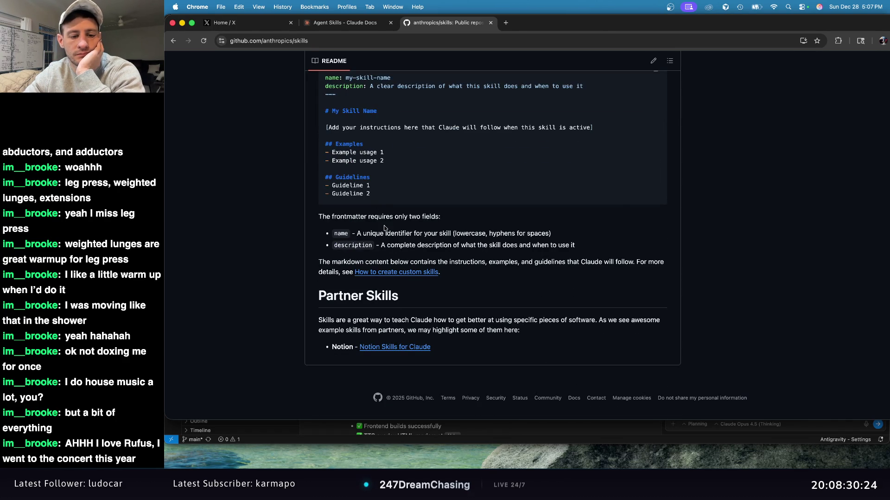
Go back to the 'claude skills' results, scroll to the bottom, then switch to the X tab.
click(174, 41)
scroll(361, 227, down, 5)
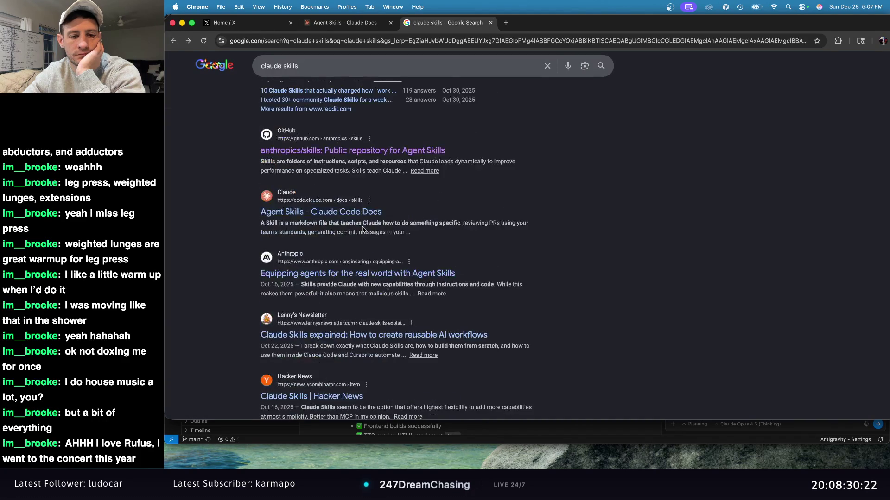
scroll(366, 208, down, 3)
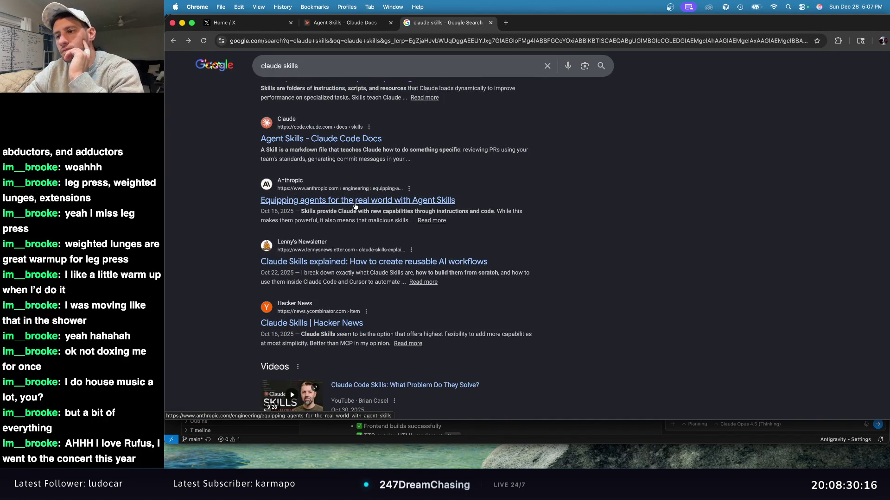
scroll(408, 192, down, 10)
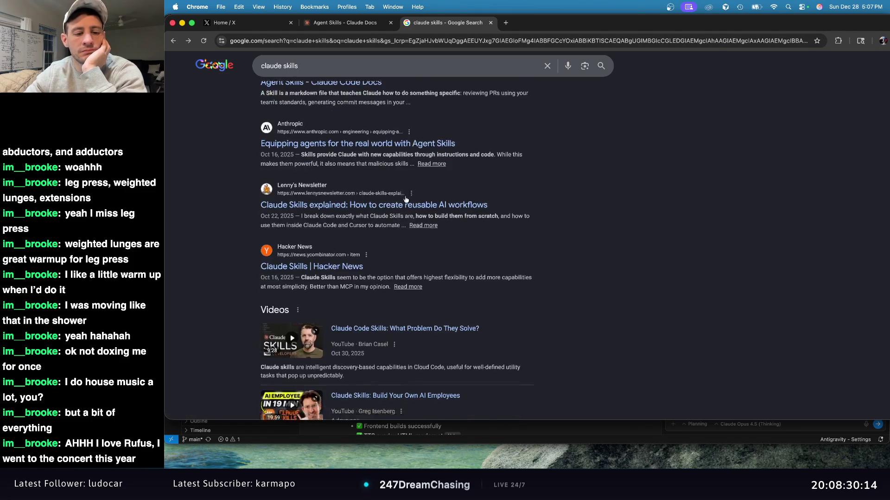
scroll(405, 198, down, 10)
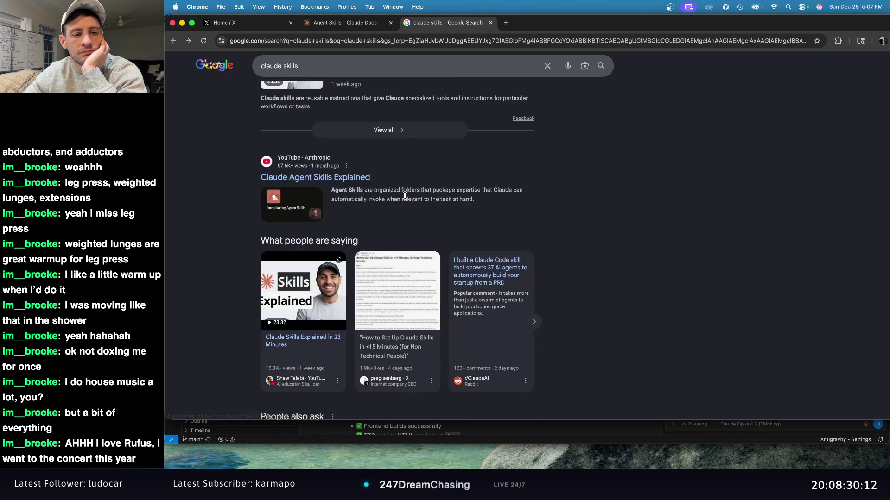
scroll(404, 204, down, 4)
scroll(404, 204, down, 5)
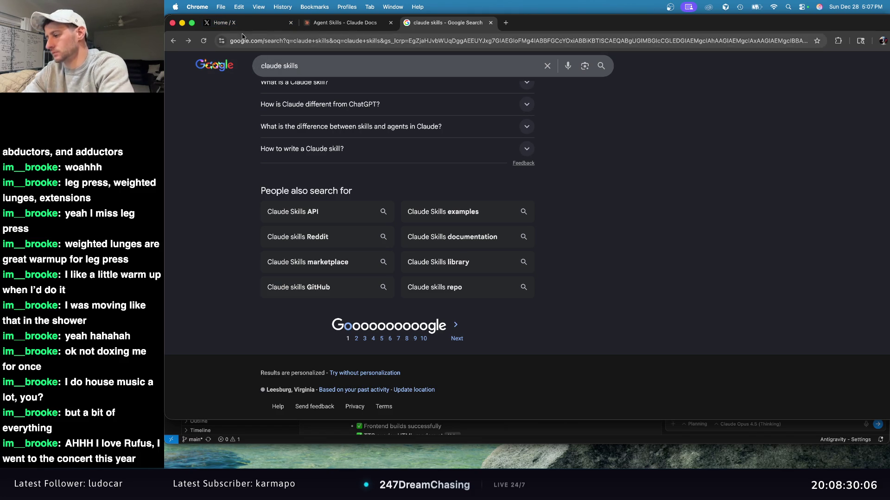
click(222, 22)
Scroll the X feed to the post listing a current stack of AI tools.
scroll(519, 158, down, 5)
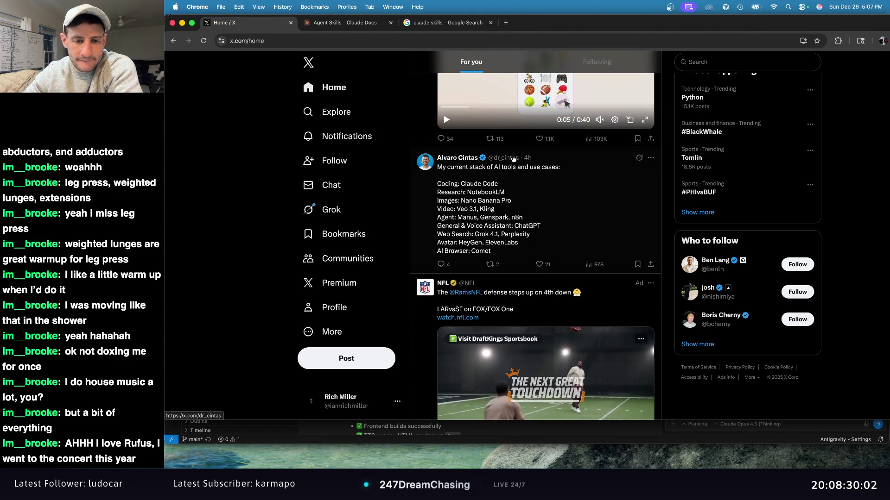
mouse_move(520, 157)
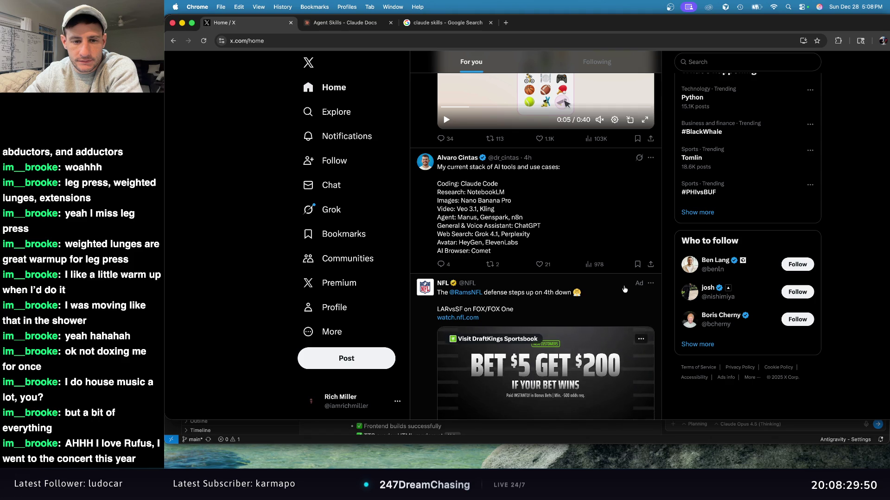
Search 'comet browser' in a new tab, open the Comet Browser page, then return to 'claude skills'.
click(508, 24)
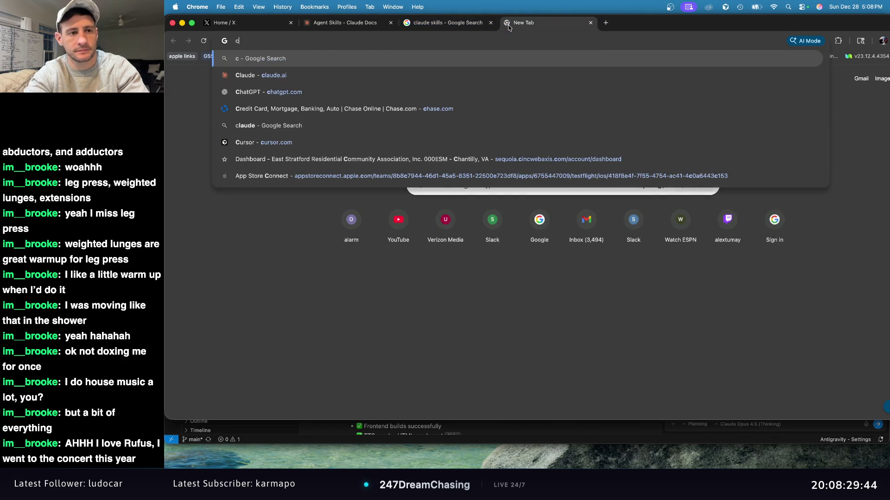
text(comet)
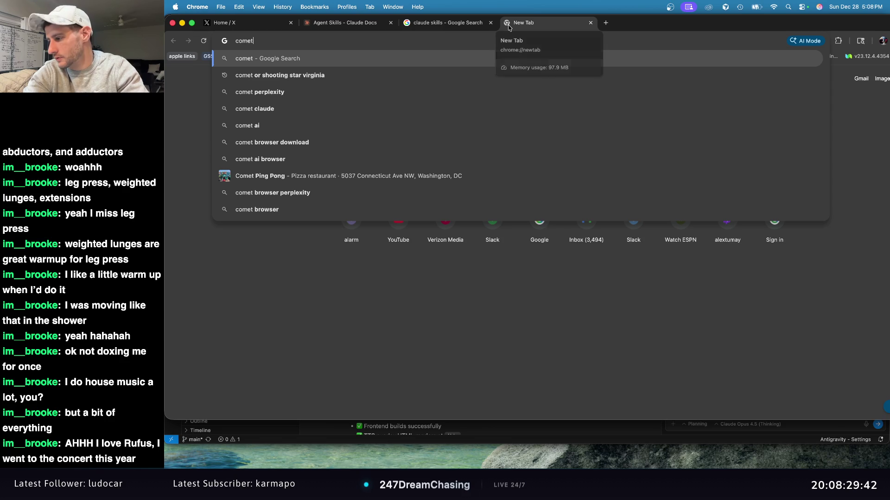
text( brow)
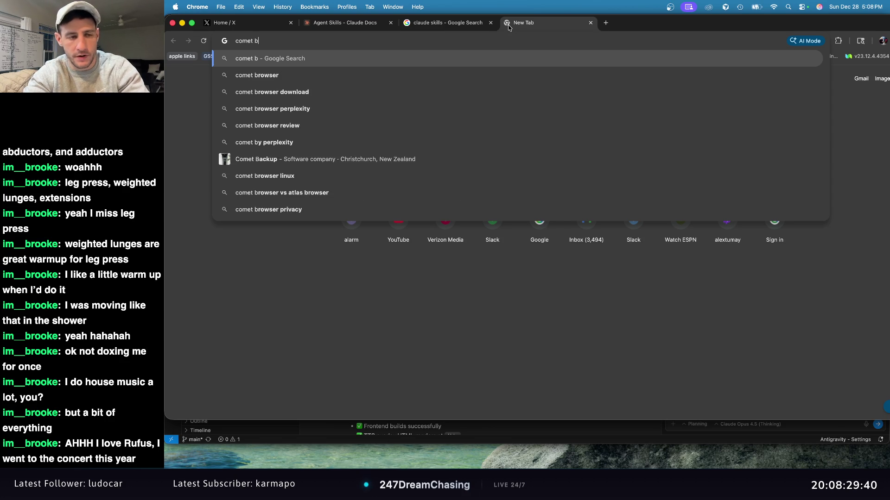
key(Return)
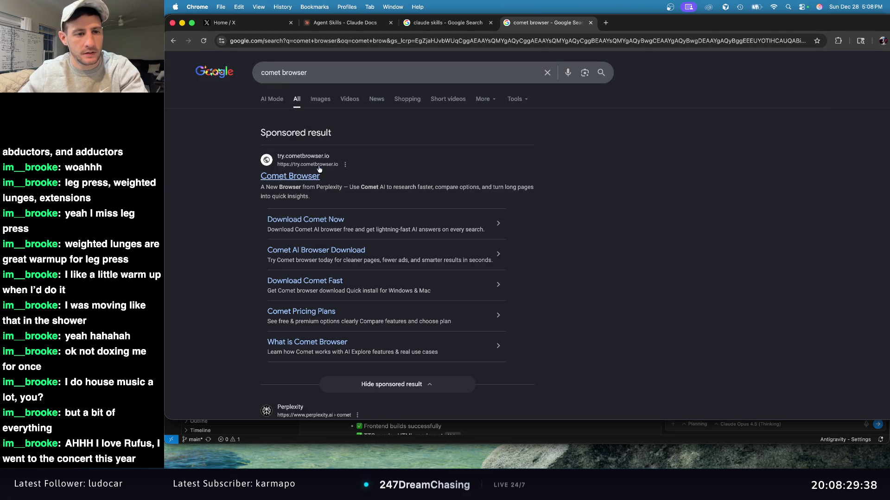
click(287, 175)
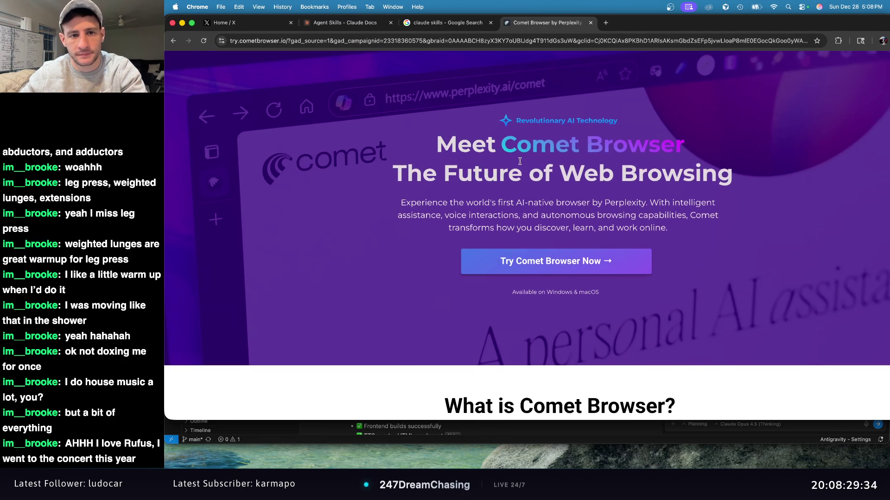
scroll(520, 161, down, 10)
scroll(520, 163, up, 2)
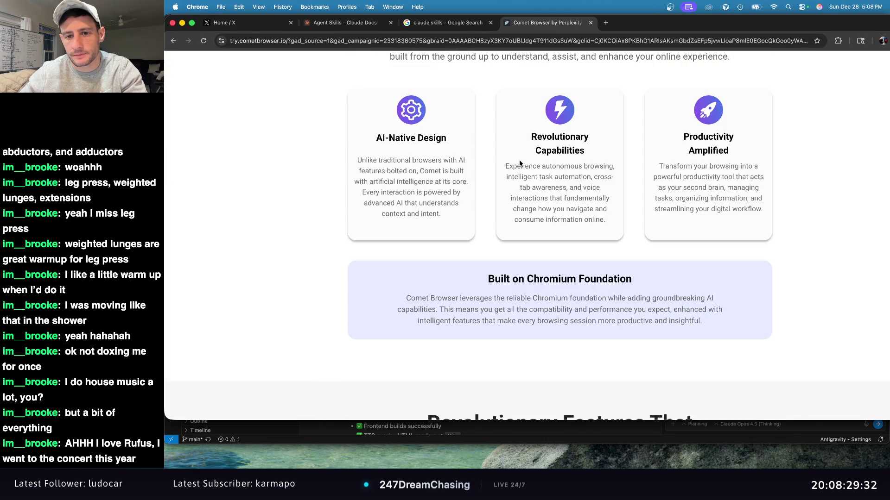
scroll(464, 139, up, 8)
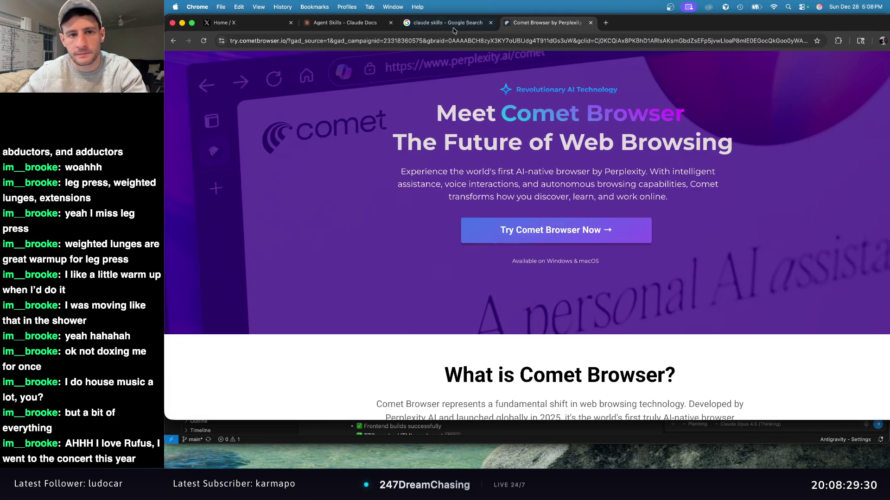
click(452, 24)
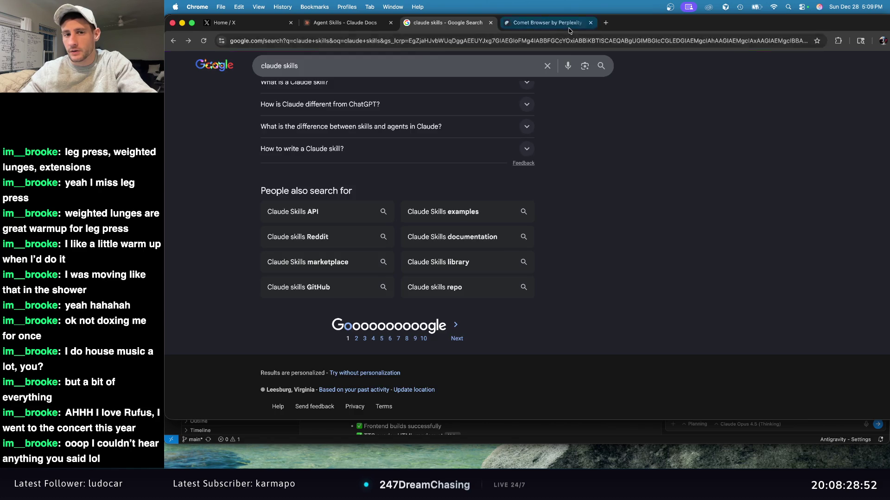
Search Google for 'heygen' and open the HeyGen homepage, highlighting its 'Free your story' headline.
click(546, 23)
scroll(761, 138, up, 1)
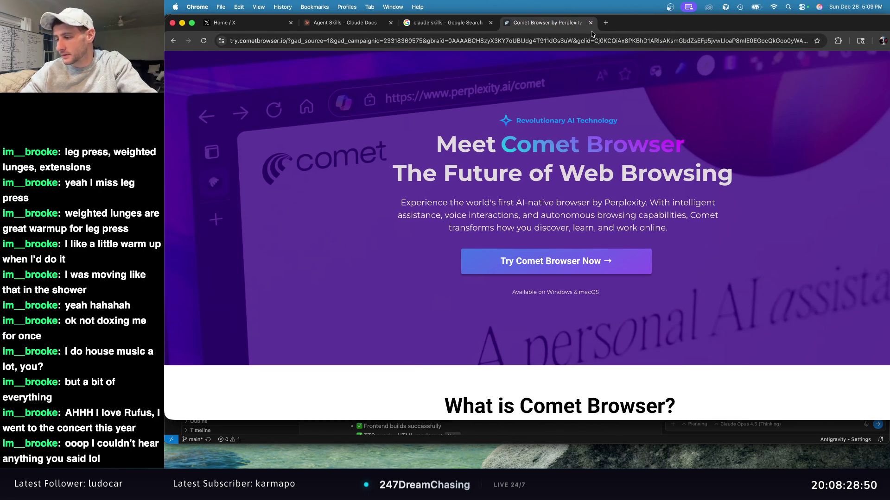
click(606, 22)
text(heygen)
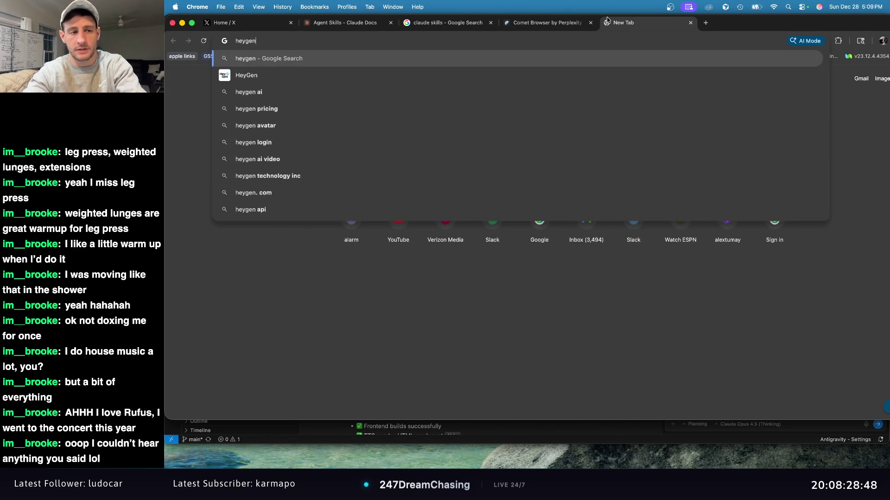
key(Return)
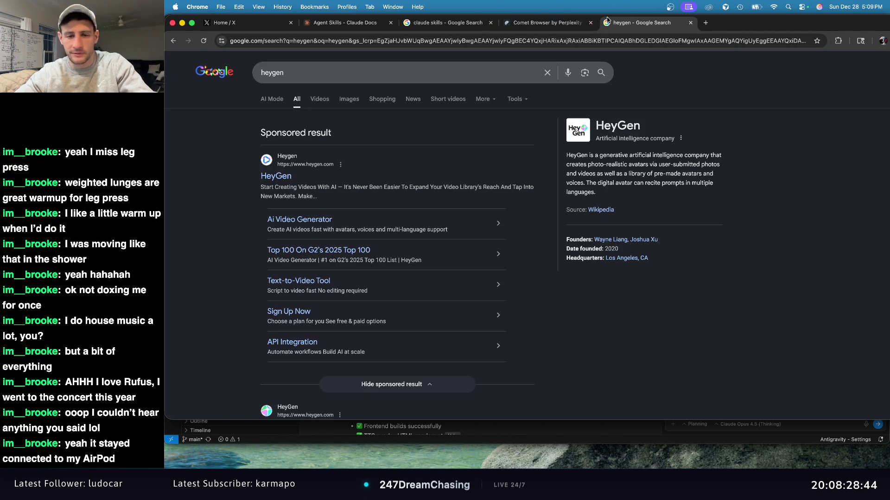
click(278, 176)
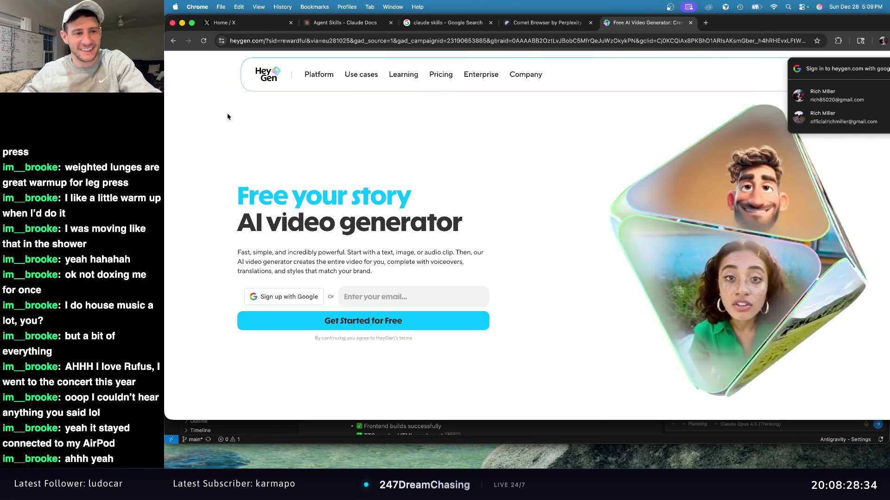
mouse_move(441, 74)
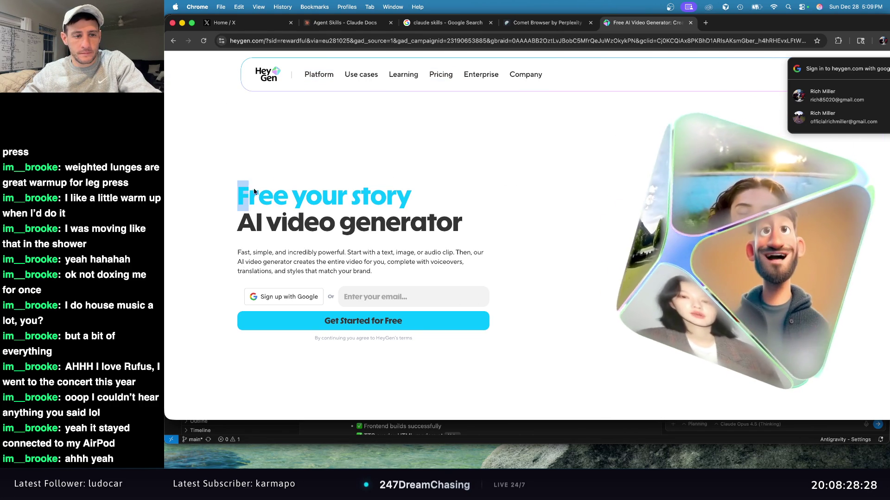
drag(238, 192, 468, 220)
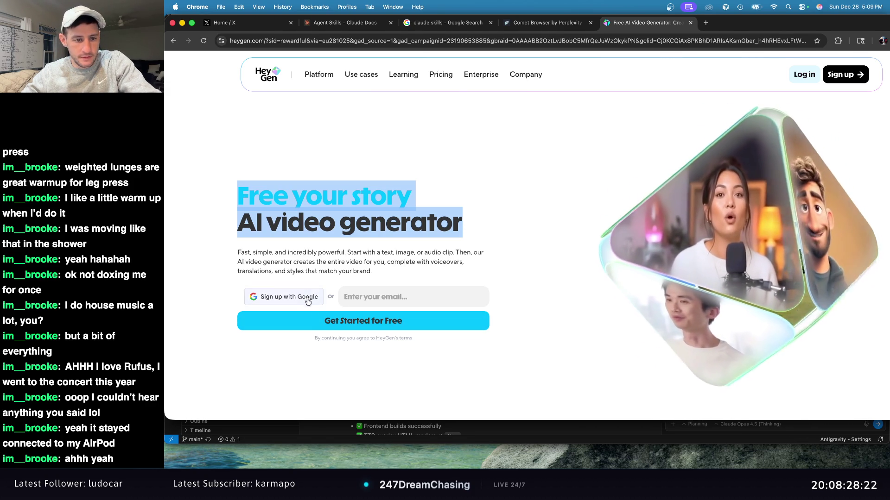
click(284, 297)
click(506, 296)
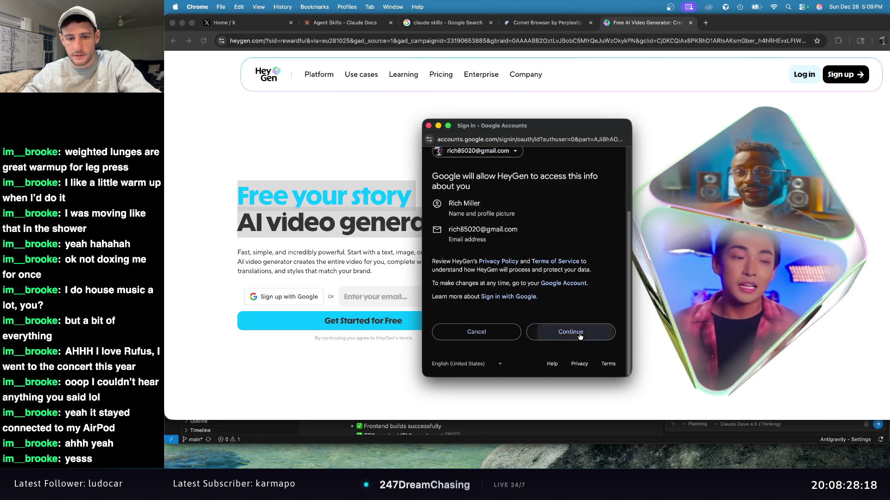
click(575, 333)
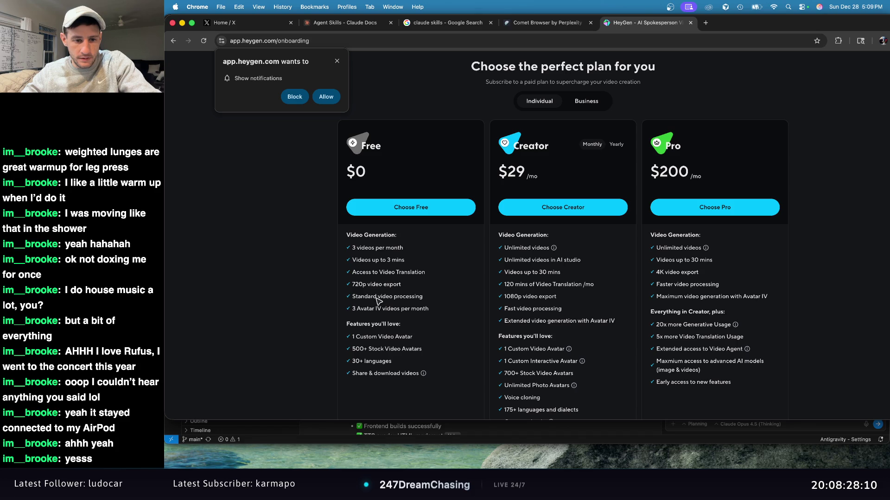
scroll(378, 300, down, 3)
drag(352, 261, 428, 266)
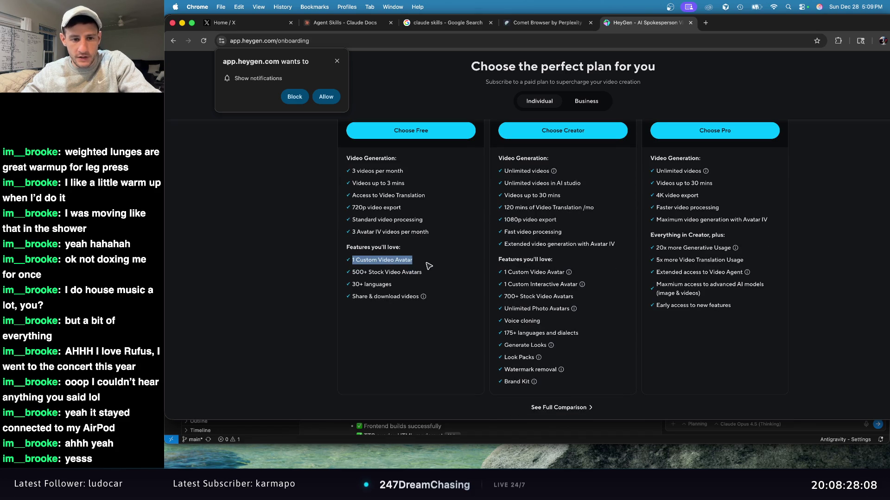
scroll(427, 268, up, 3)
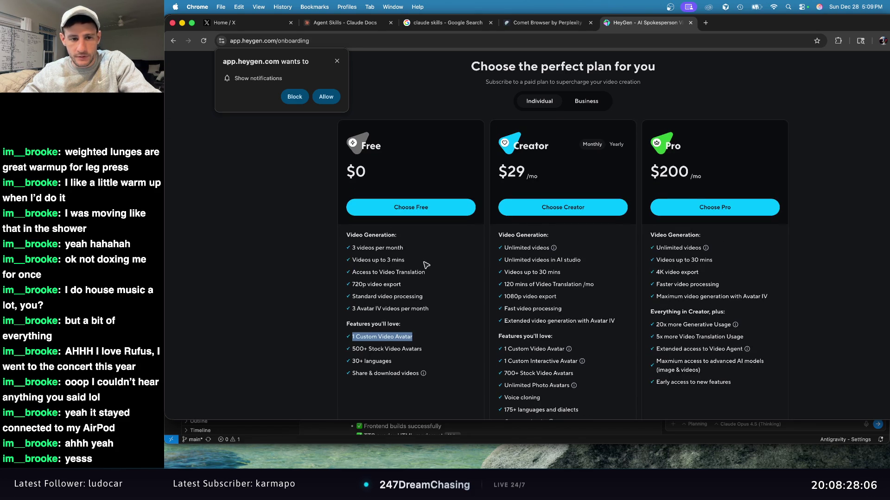
click(433, 209)
Answer onboarding with English, Personal, Thought Leader, X (Twitter) and An interactive avatar, then submit.
click(502, 166)
click(503, 166)
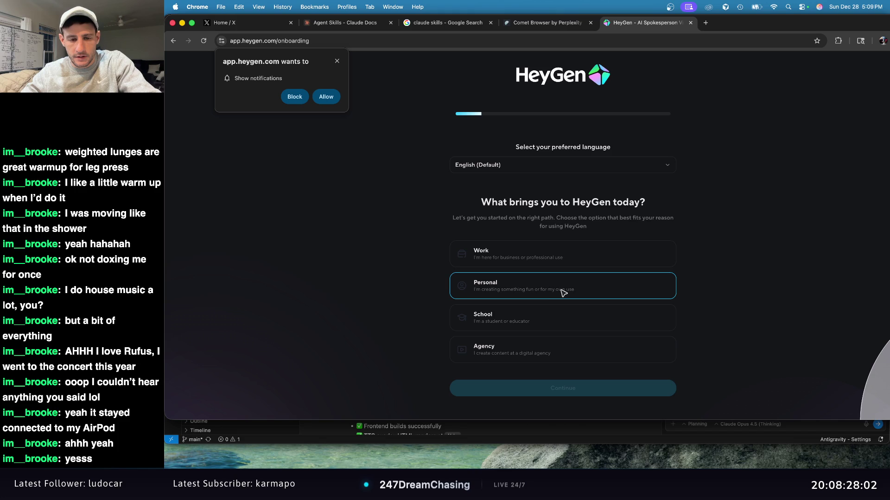
click(571, 280)
click(615, 390)
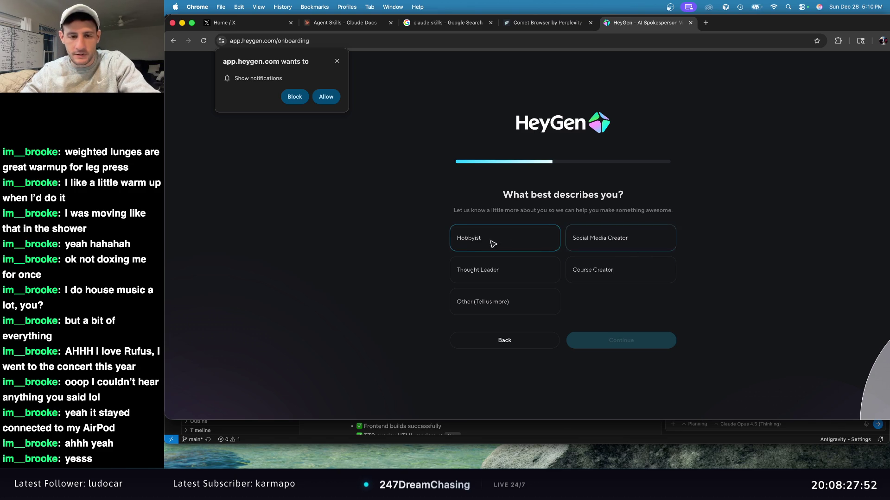
click(528, 276)
click(605, 342)
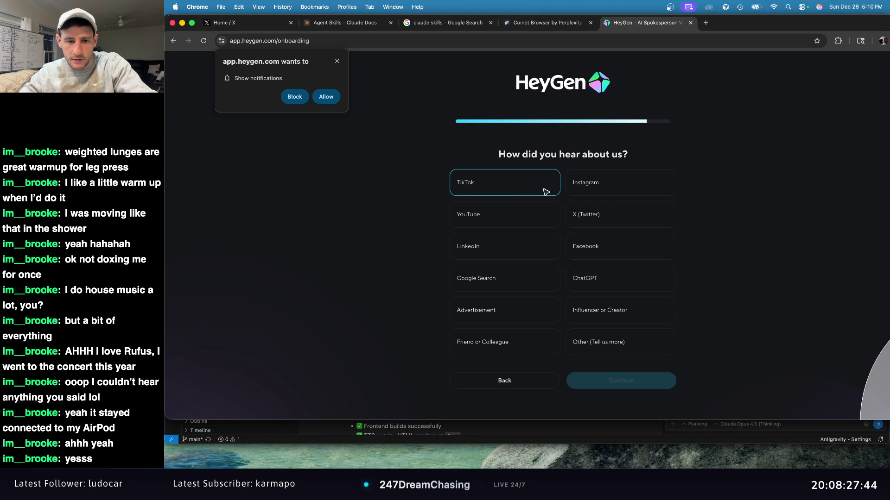
click(622, 213)
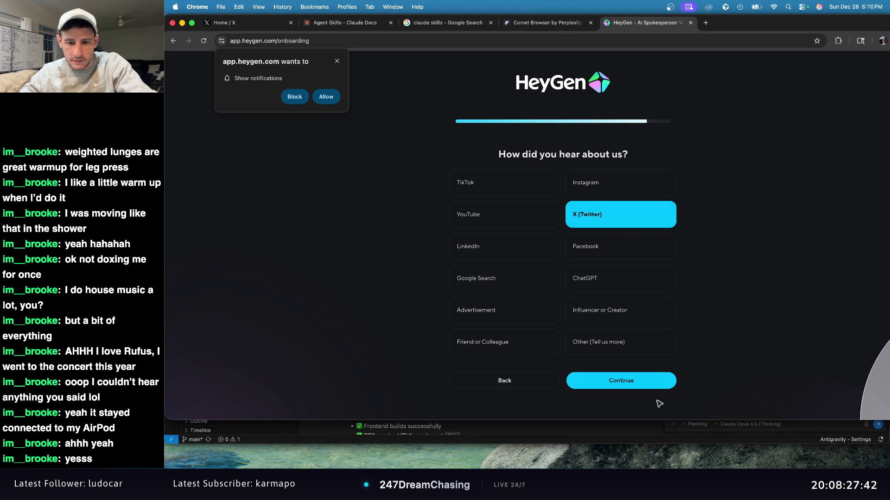
click(654, 385)
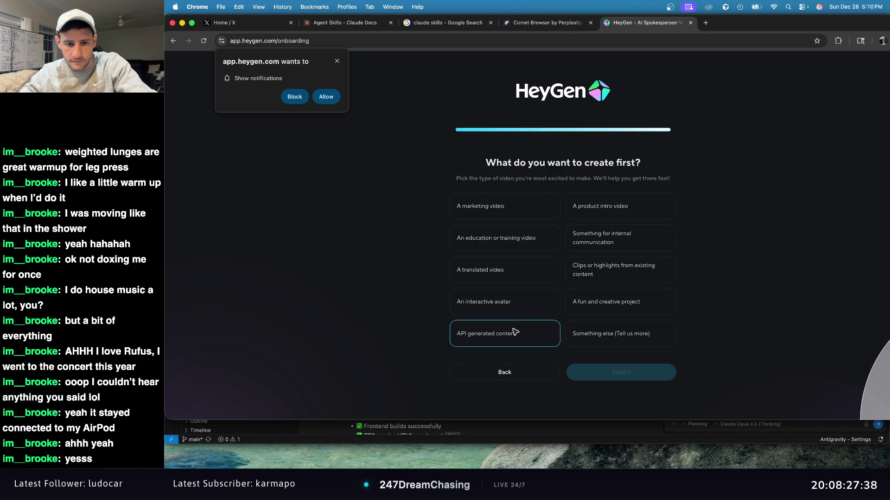
click(512, 304)
click(630, 372)
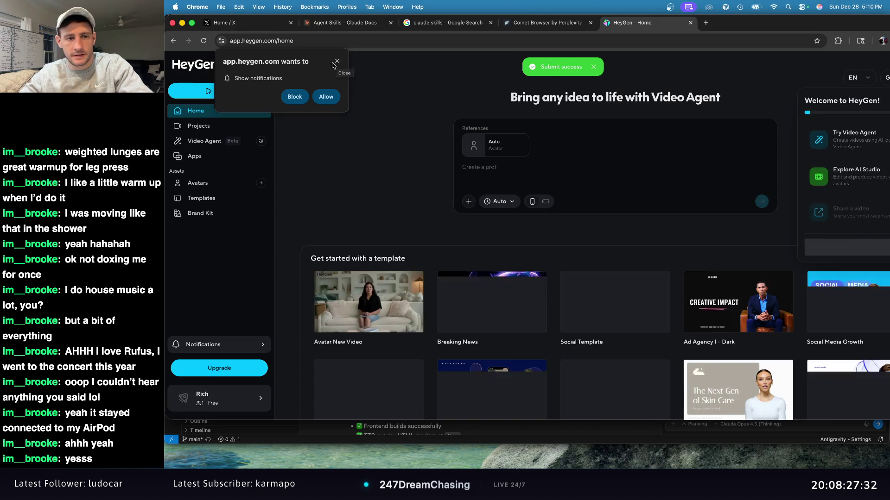
Close the Chrome 'Show notifications' popup on HeyGen, then switch to the X tab.
click(337, 63)
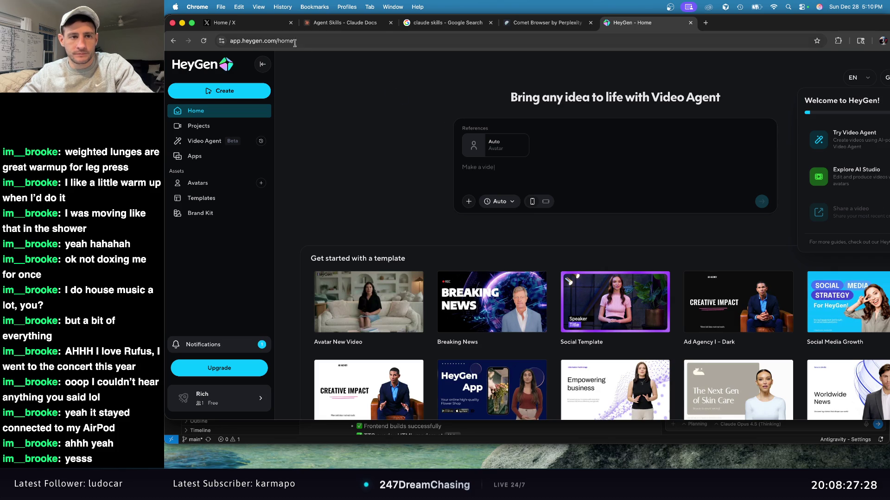
click(224, 26)
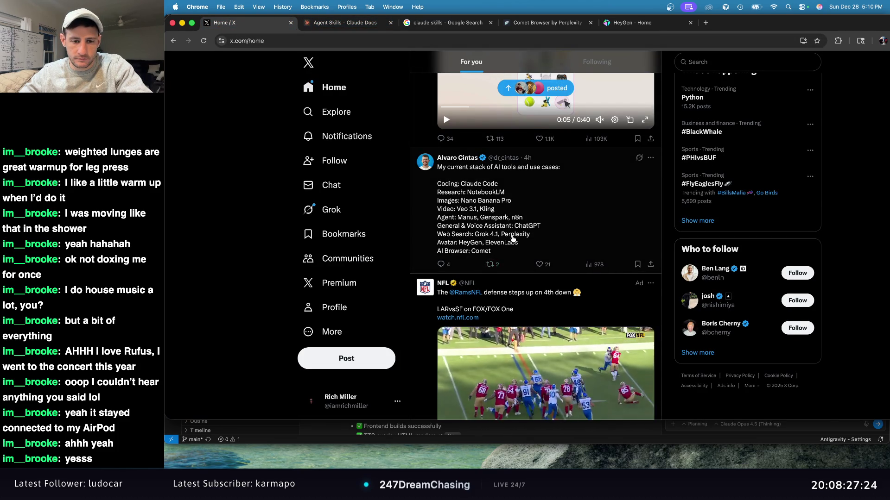
Scroll to the post about Google's Code Wiki and expand it with Show more.
scroll(491, 255, down, 5)
scroll(504, 239, down, 6)
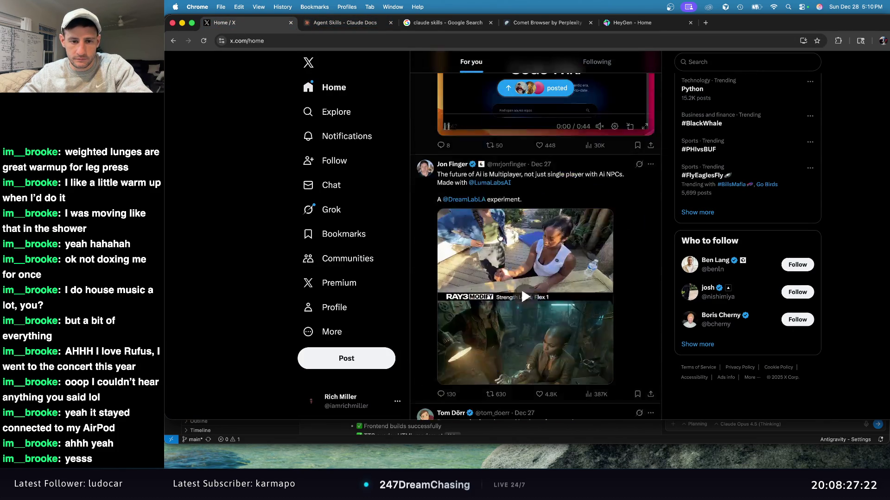
scroll(500, 237, up, 4)
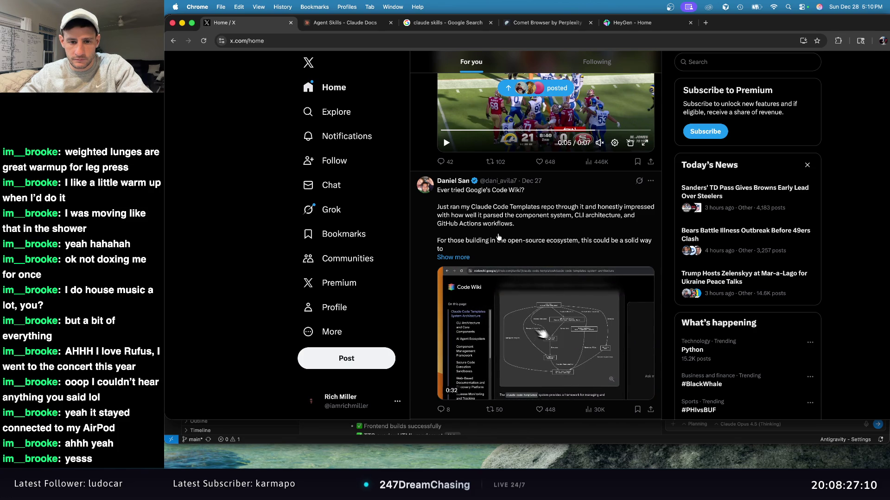
click(458, 258)
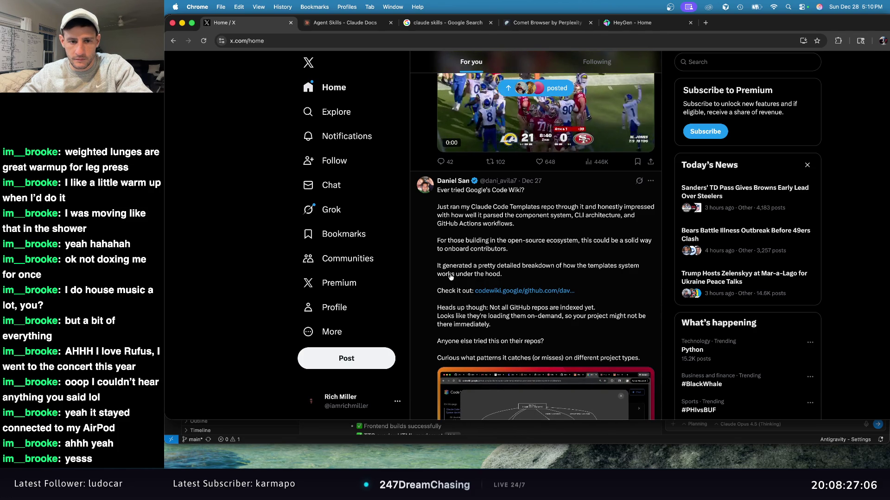
Open the codewiki.google page for davila7/claude-code-templates, read its architecture overview, then return to X.
click(521, 291)
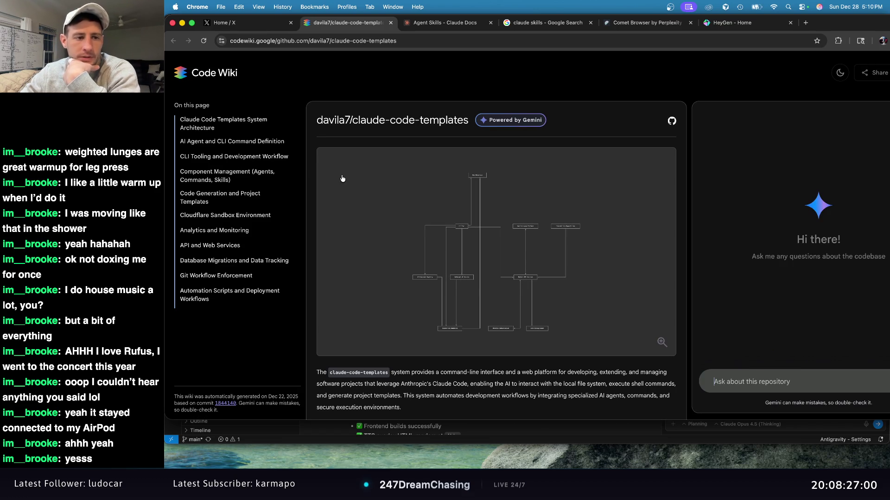
scroll(391, 217, down, 2)
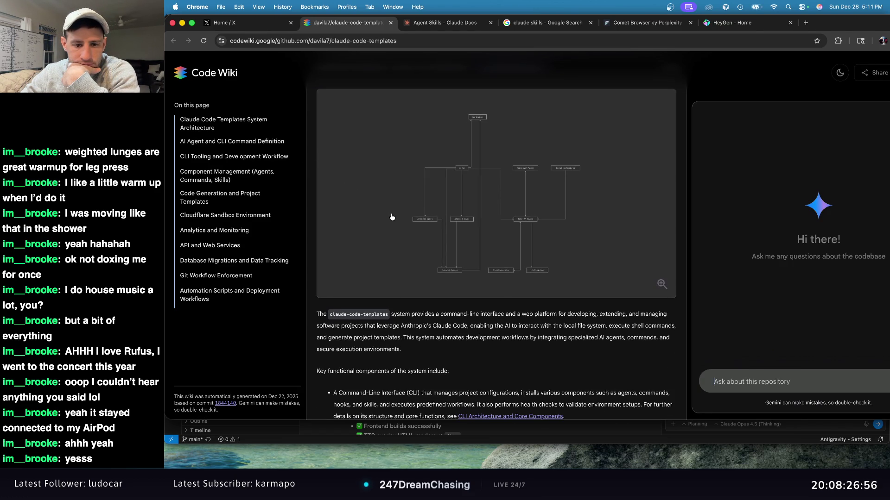
scroll(392, 217, down, 5)
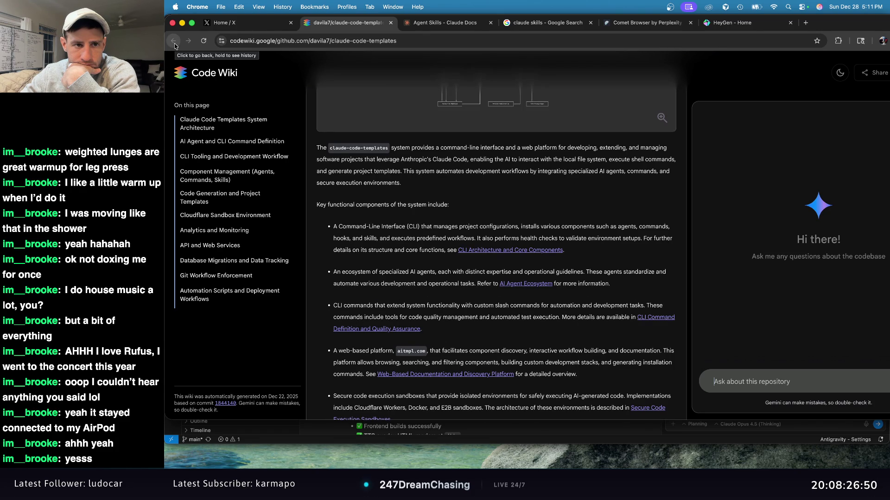
scroll(287, 114, down, 5)
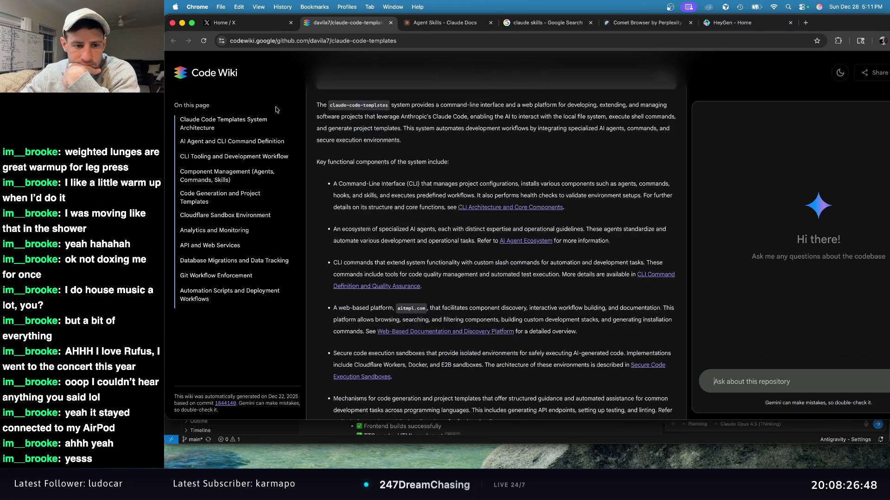
scroll(287, 115, down, 7)
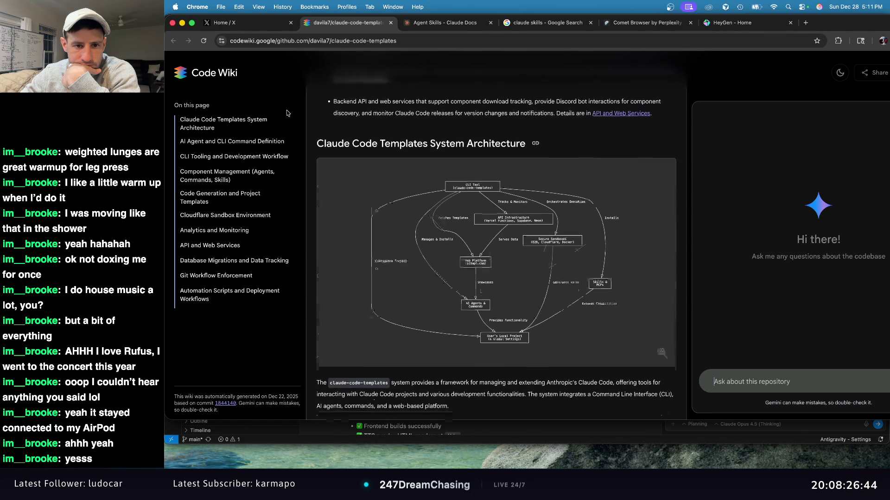
scroll(286, 113, down, 8)
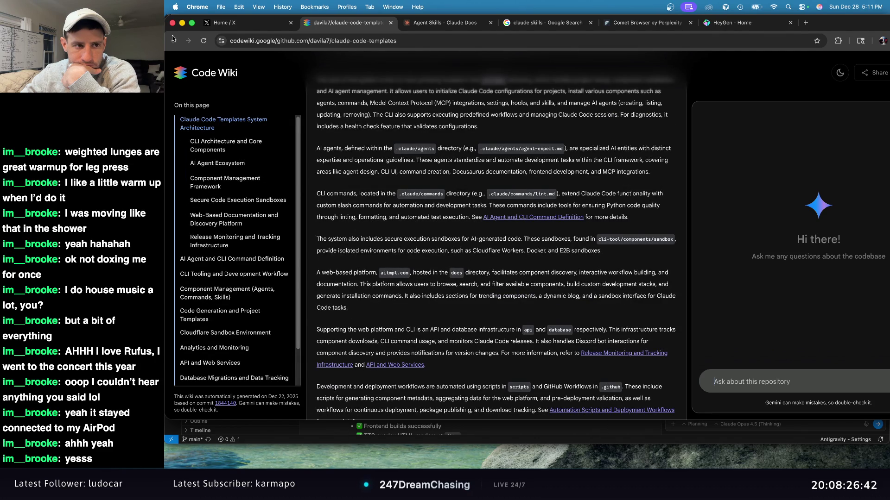
click(245, 23)
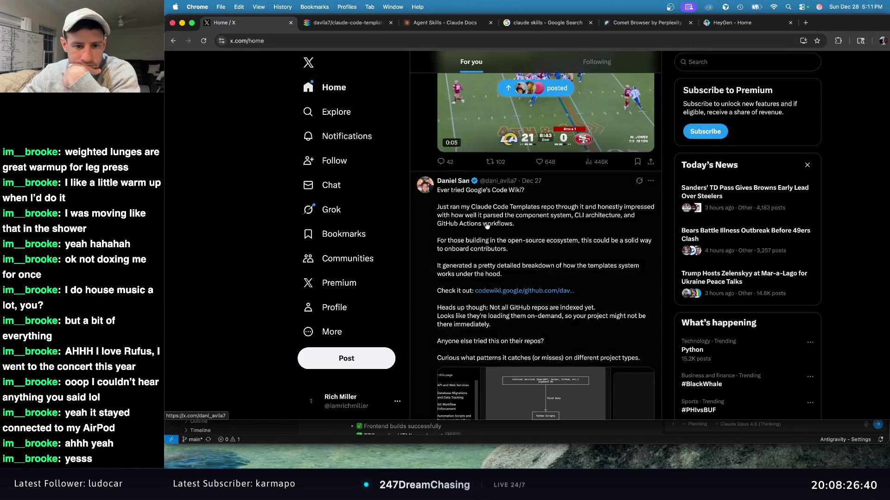
Read the Code Wiki post on X, then scroll through the home feed.
scroll(488, 225, down, 3)
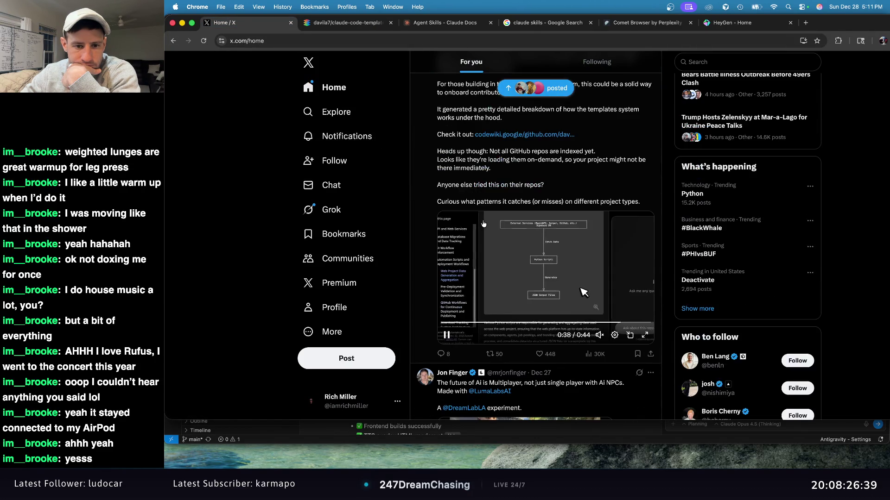
click(592, 190)
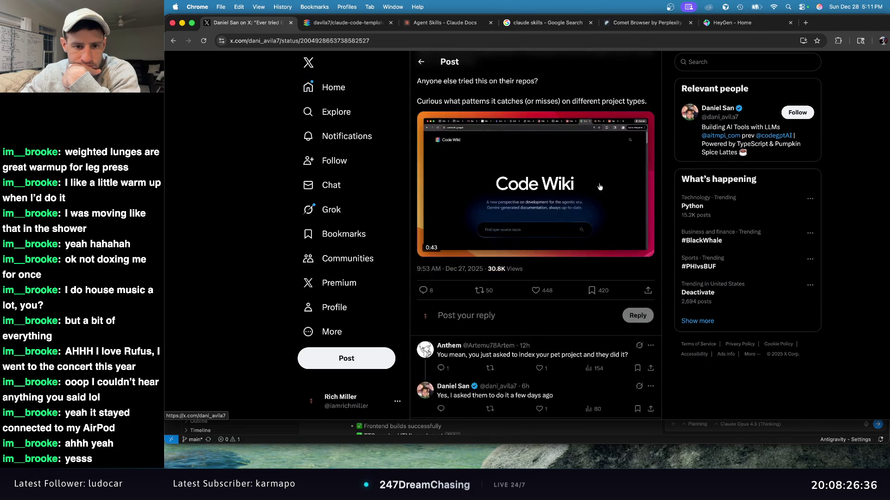
scroll(600, 187, down, 3)
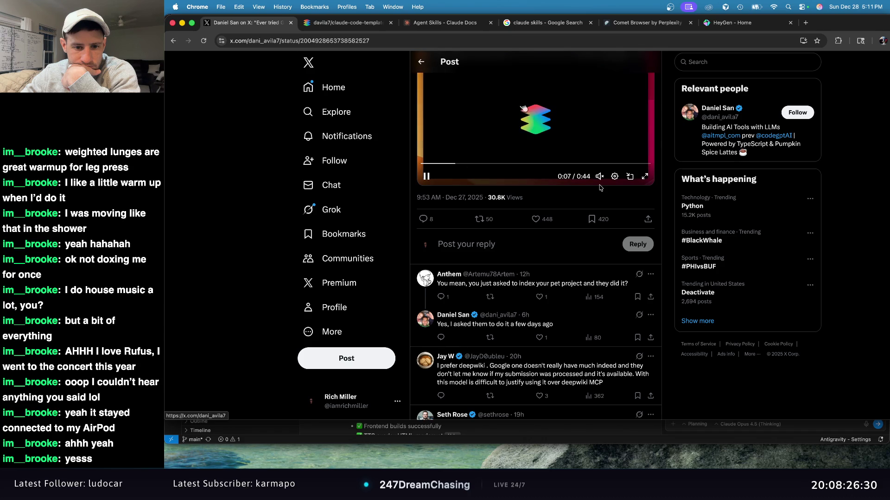
scroll(602, 189, down, 1)
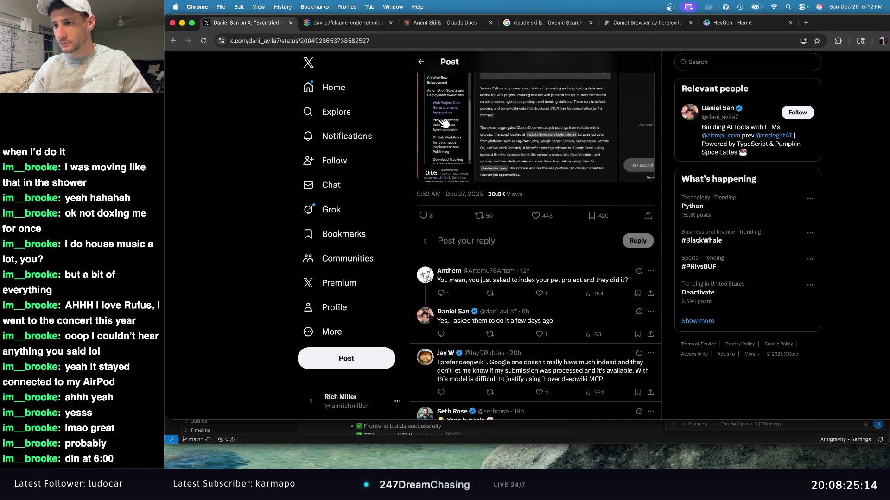
scroll(565, 211, down, 1)
scroll(565, 211, down, 10)
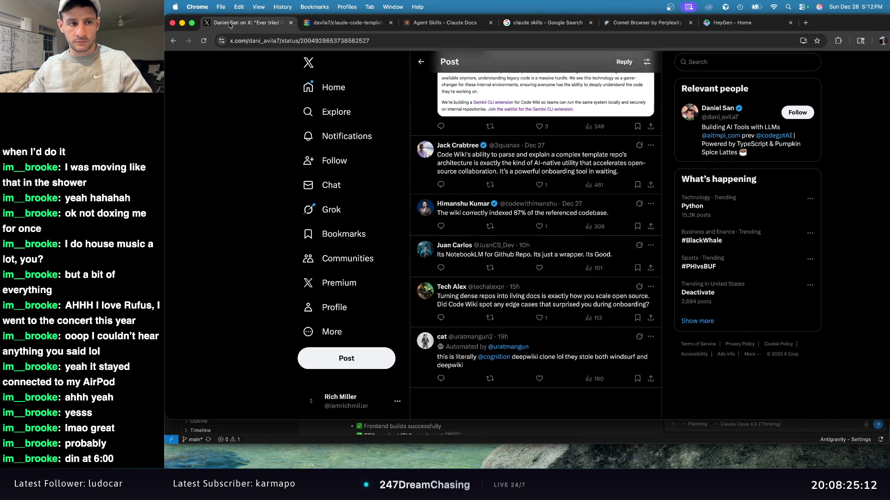
click(174, 43)
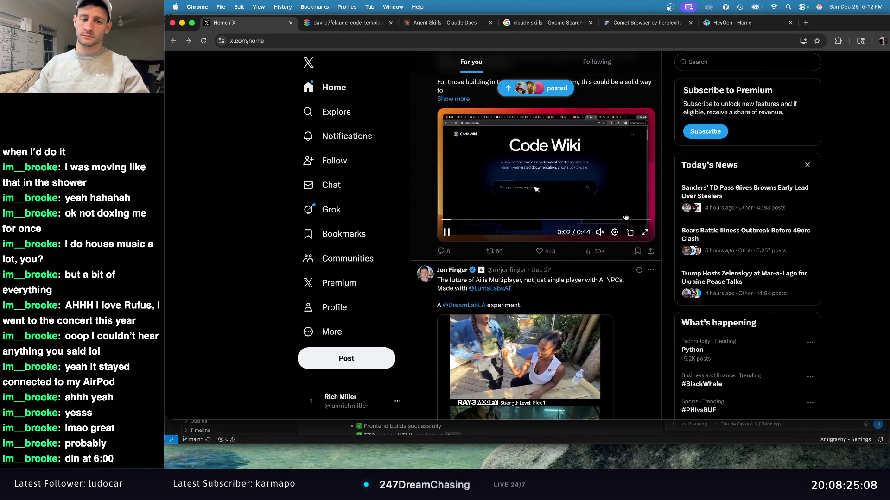
scroll(630, 213, down, 3)
scroll(629, 211, down, 5)
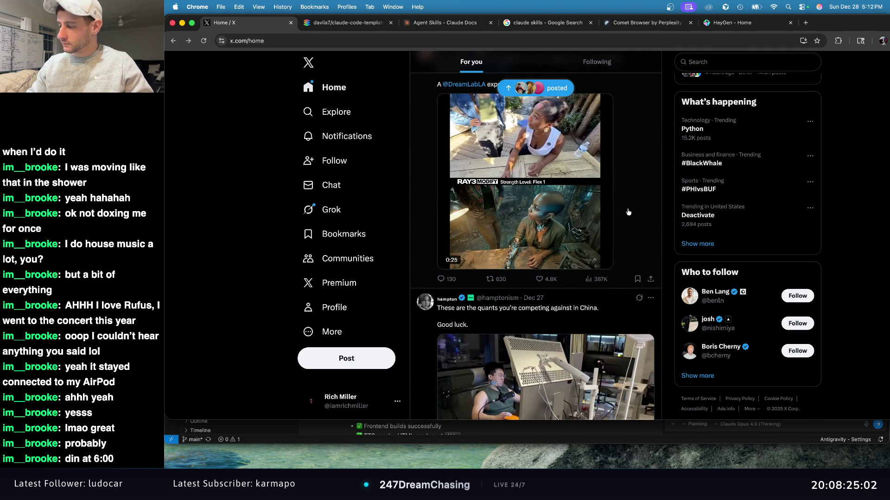
scroll(619, 222, down, 15)
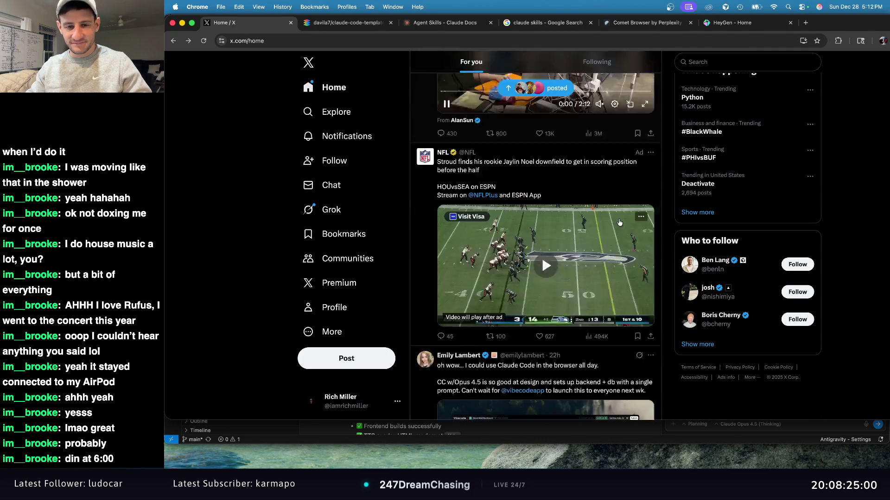
scroll(620, 223, down, 5)
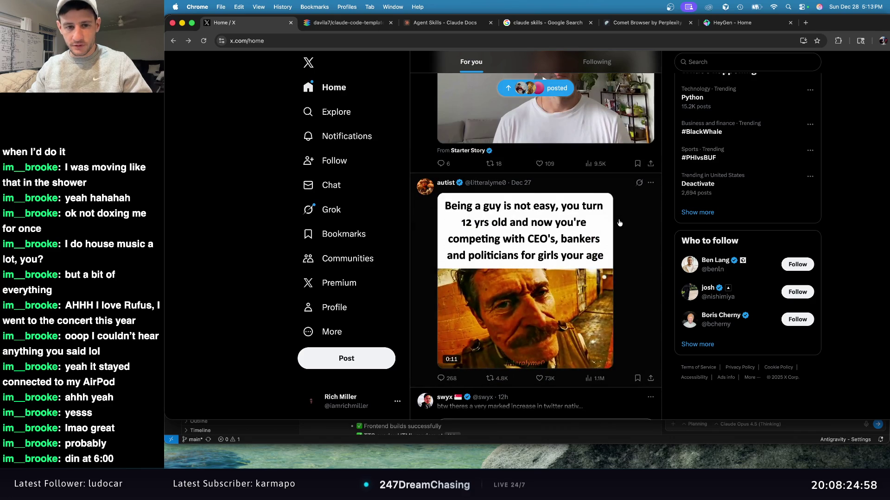
Close the Code Wiki and claude skills search tabs and bring up the HeyGen dashboard.
click(366, 26)
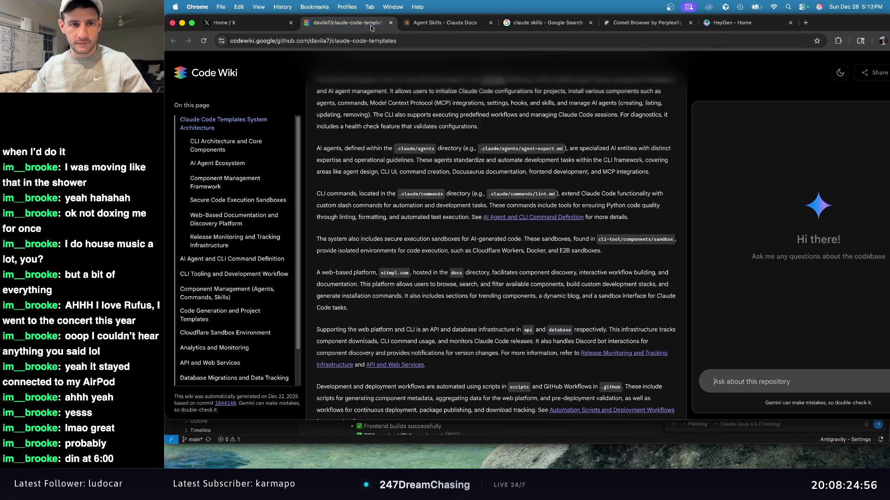
click(390, 23)
click(449, 24)
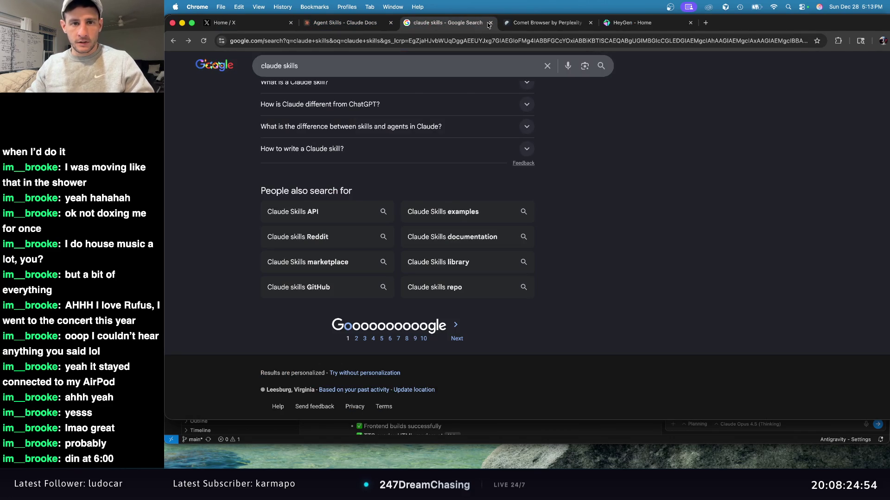
click(490, 23)
click(532, 23)
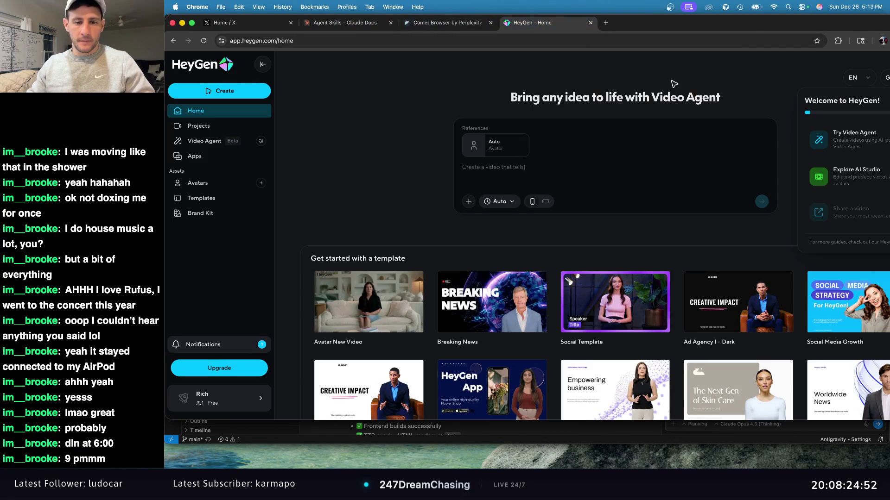
In Avatars, choose 'Clone a real person' to reach the webcam recording page.
click(217, 185)
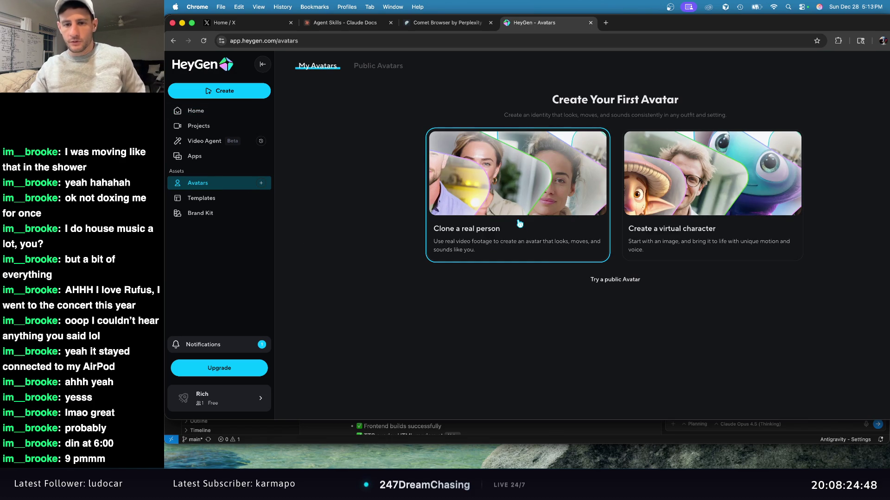
click(519, 224)
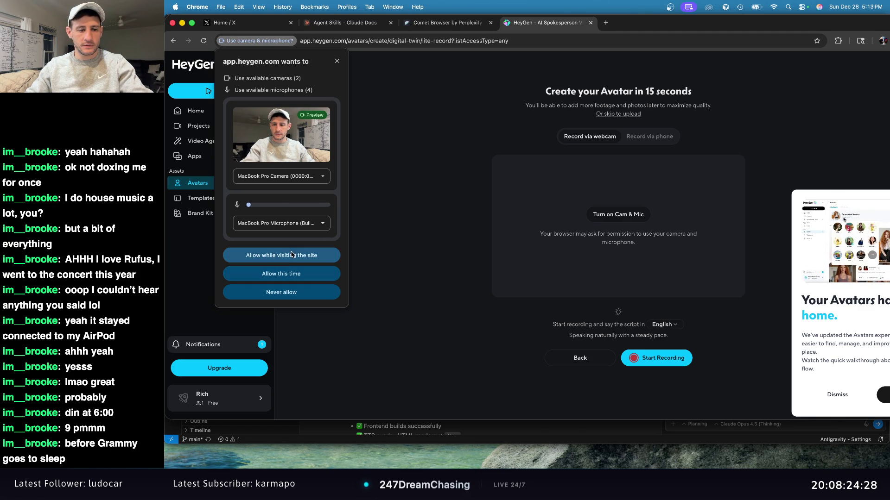
Allow camera and microphone, record the script on webcam, and submit the clip for avatar creation.
click(299, 256)
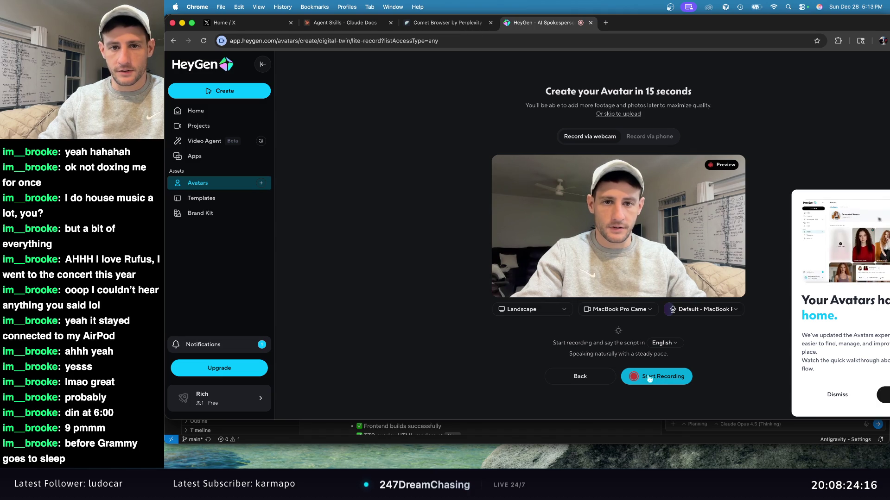
click(661, 379)
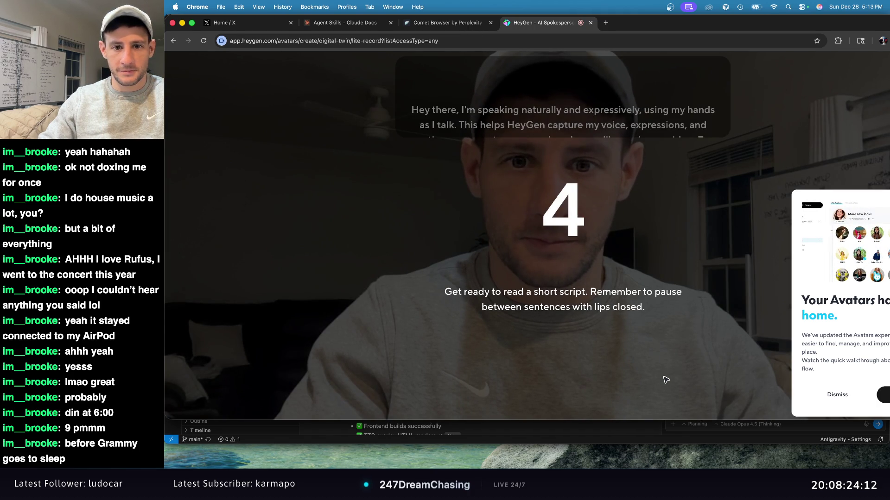
click(847, 395)
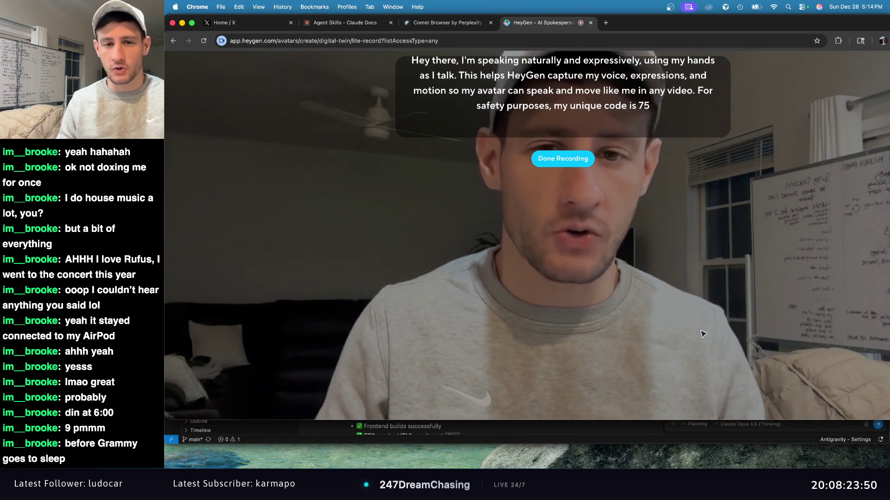
click(576, 161)
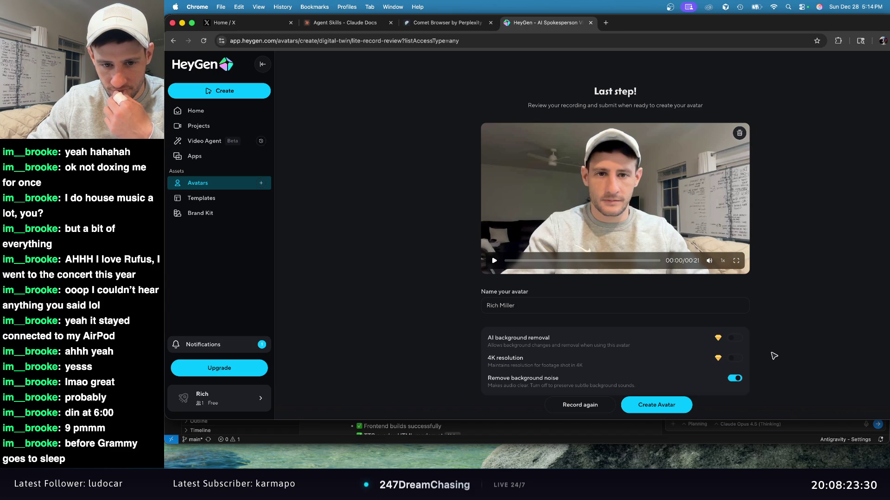
click(667, 404)
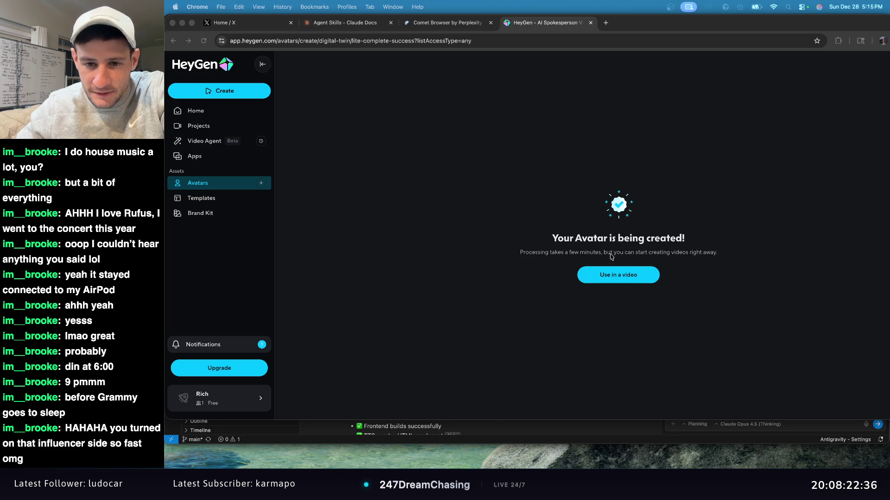
Start a new video draft with the in-progress avatar via 'Use in a video'.
click(624, 280)
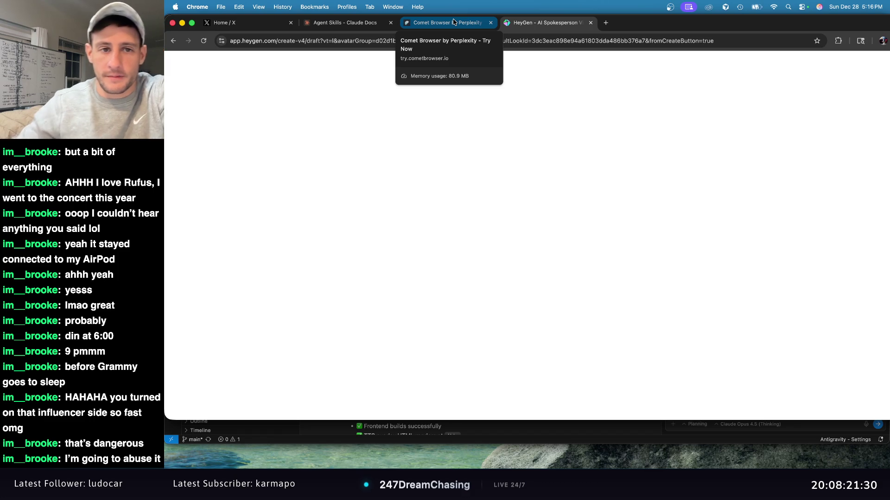
click(454, 22)
click(552, 23)
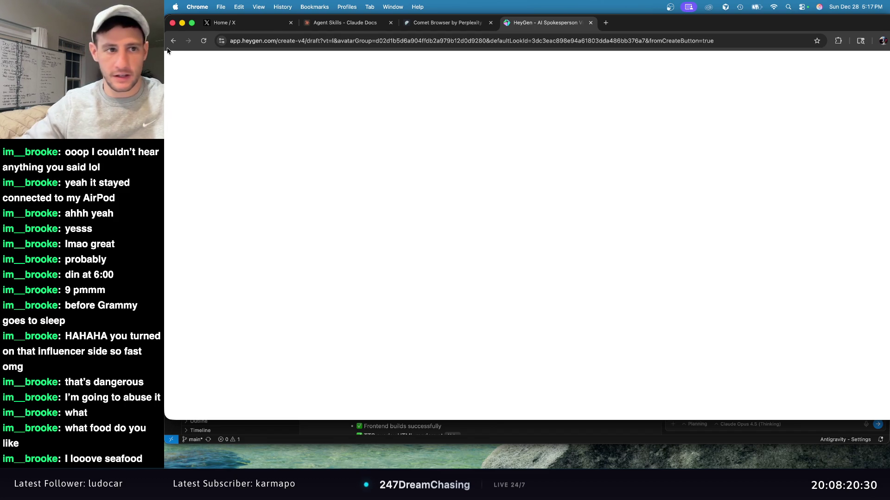
Return to the avatar status page, allow HeyGen notifications, and open the Avatars list.
click(176, 42)
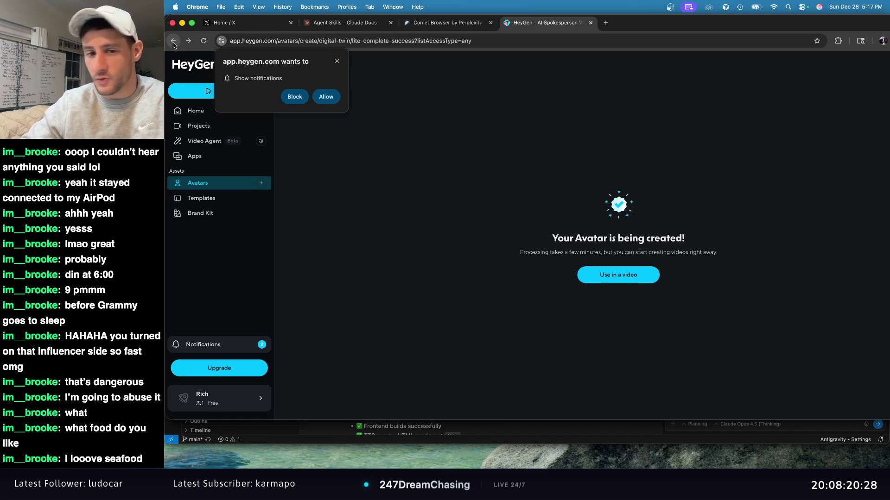
click(333, 99)
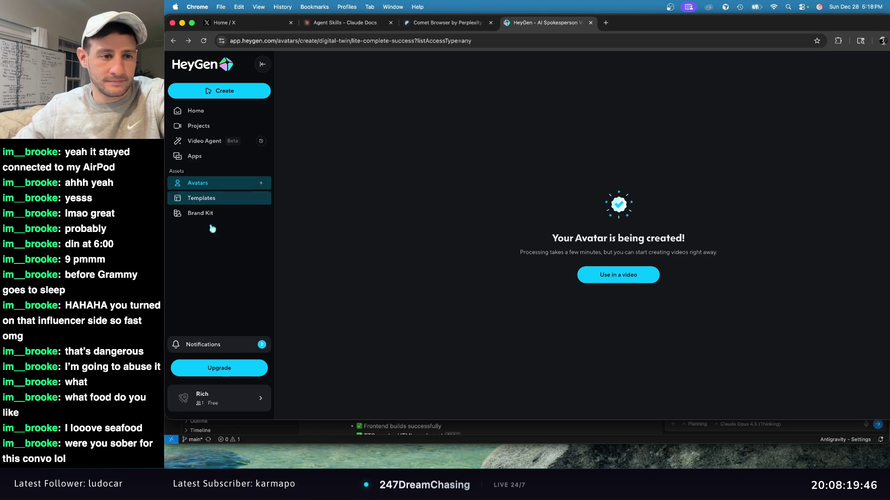
click(215, 186)
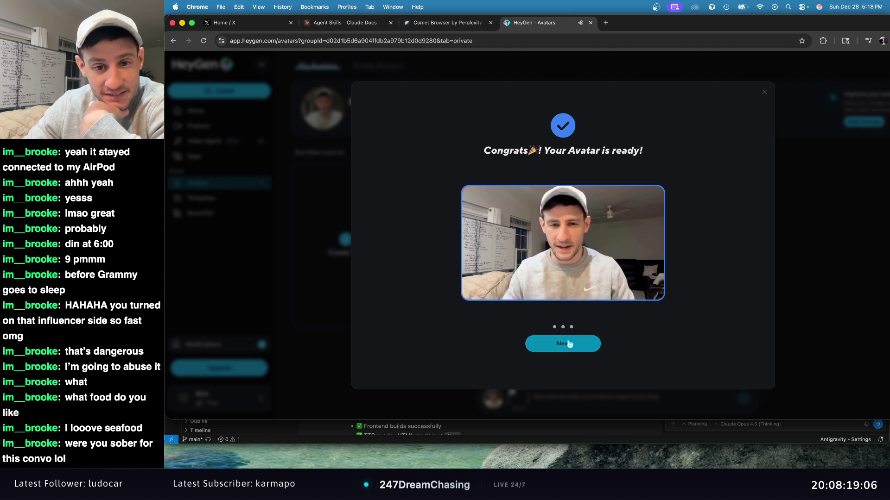
Advance the avatar-ready walkthrough to its final 'Pro-tips for Avatar' slide.
click(567, 343)
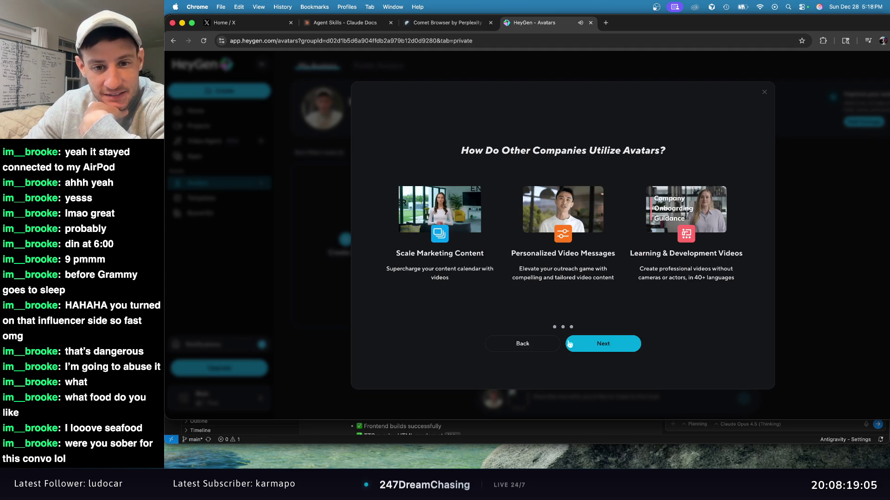
click(625, 348)
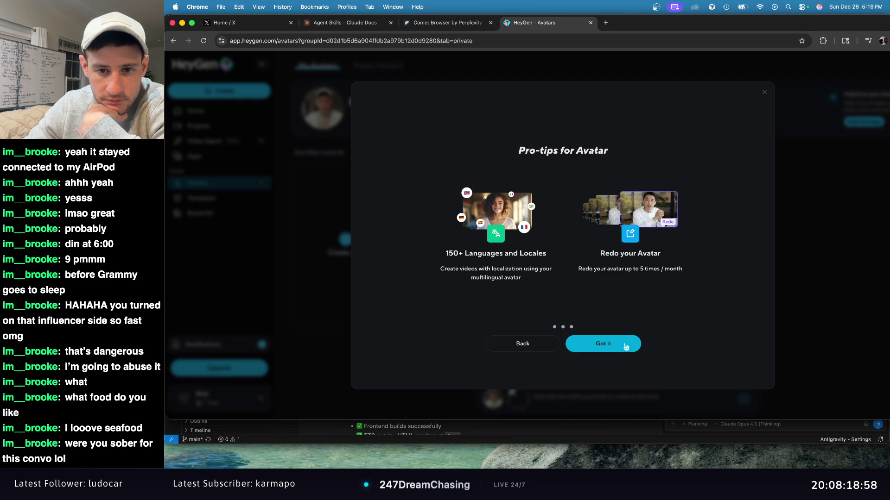
click(625, 347)
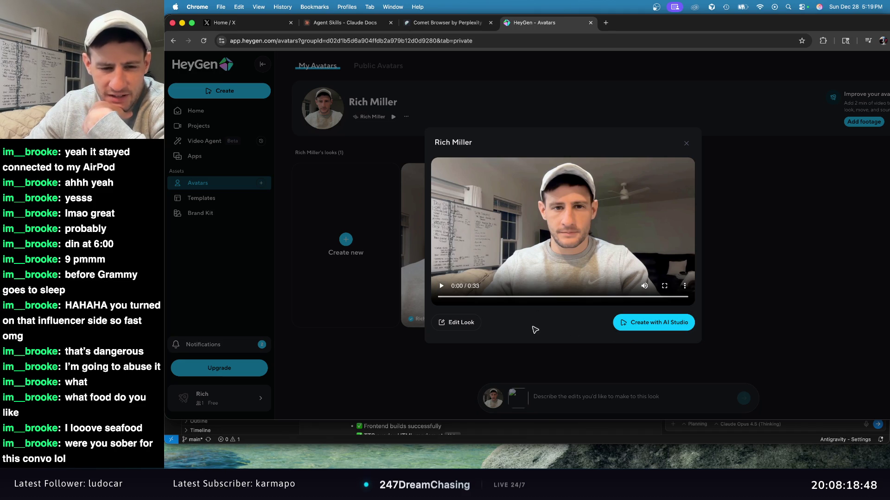
Play the cloned avatar look's 33-second preview clip, then close the preview.
click(646, 328)
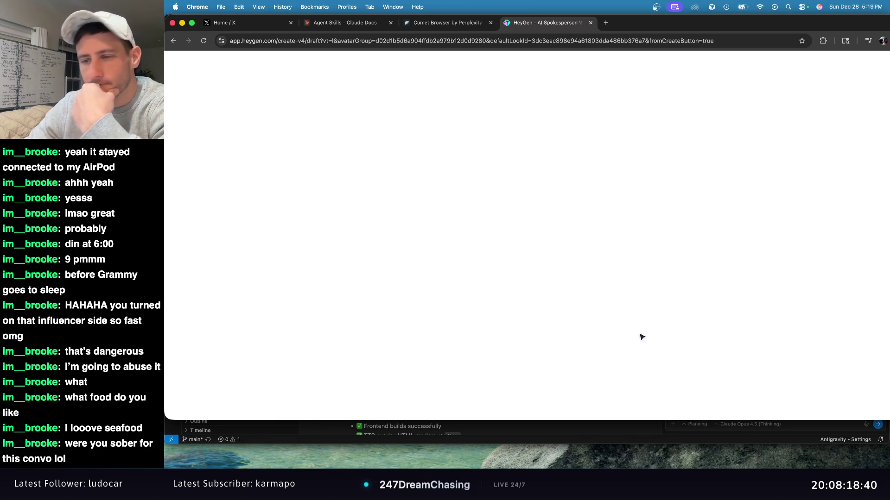
click(175, 43)
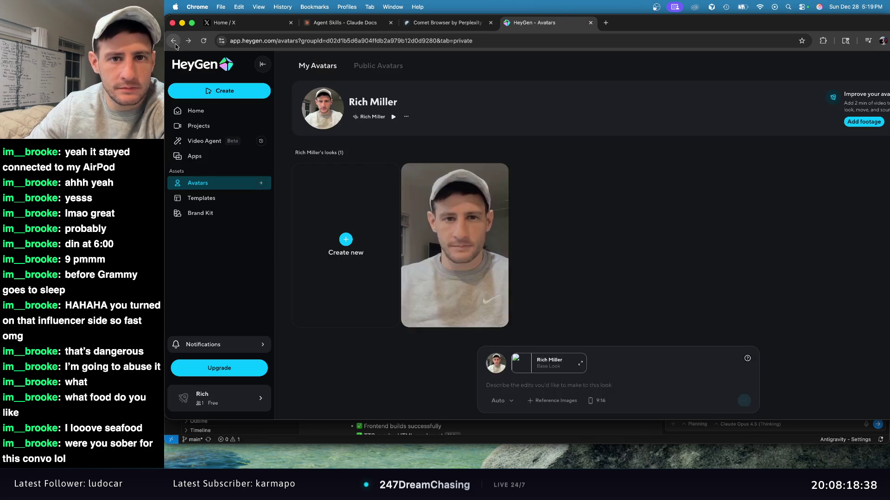
click(454, 213)
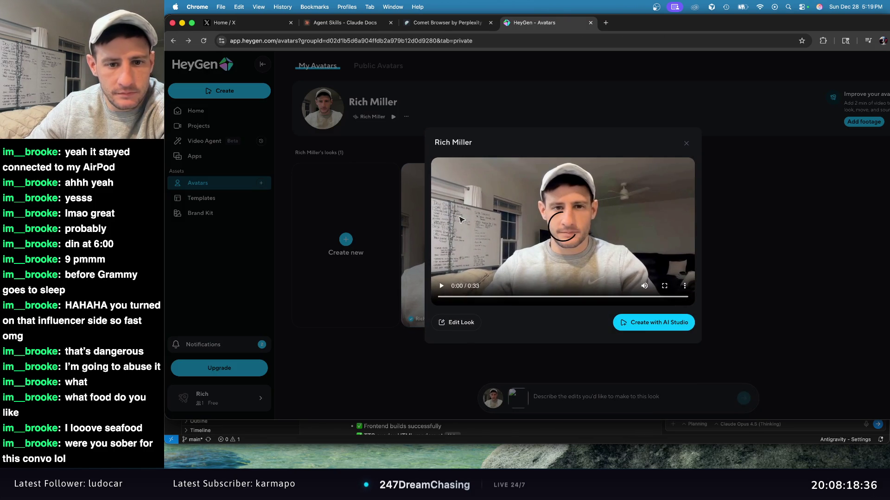
click(442, 287)
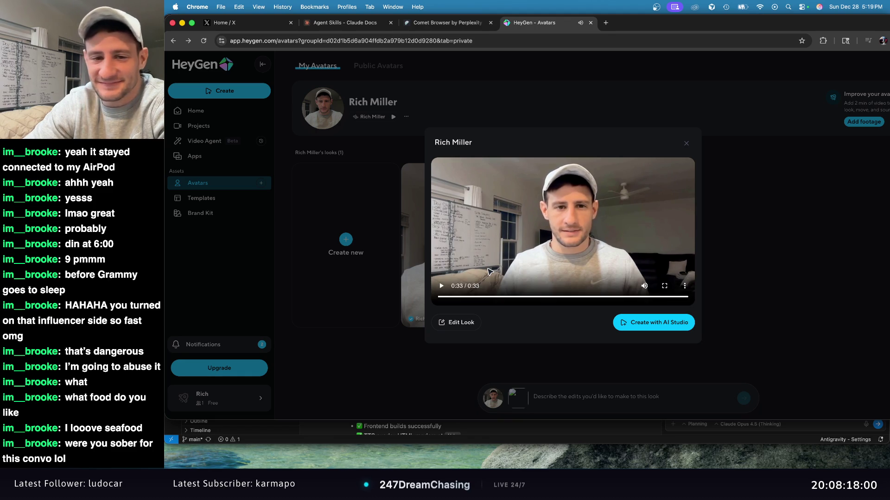
click(687, 147)
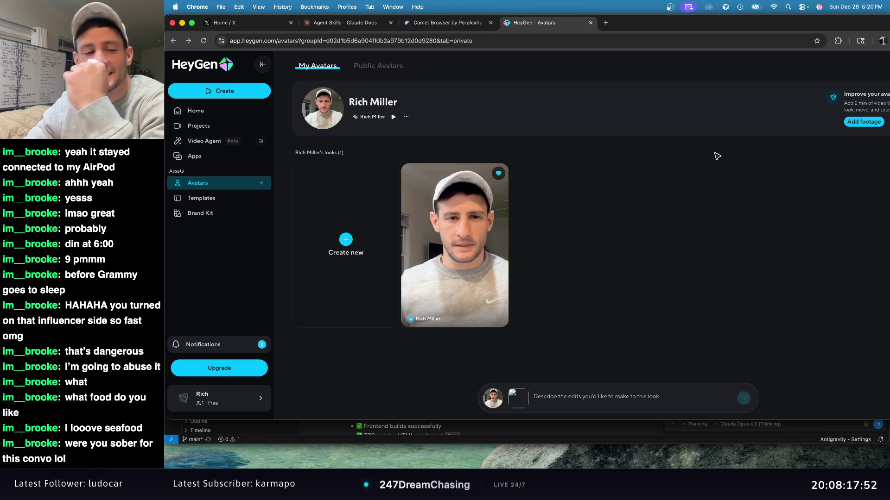
click(534, 400)
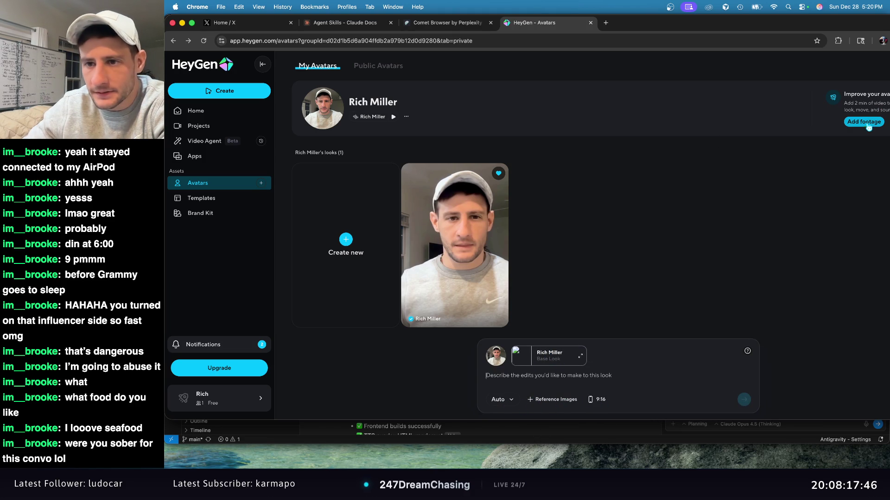
click(810, 119)
mouse_move(853, 95)
mouse_down()
mouse_move(887, 102)
mouse_move(887, 155)
mouse_up()
click(750, 160)
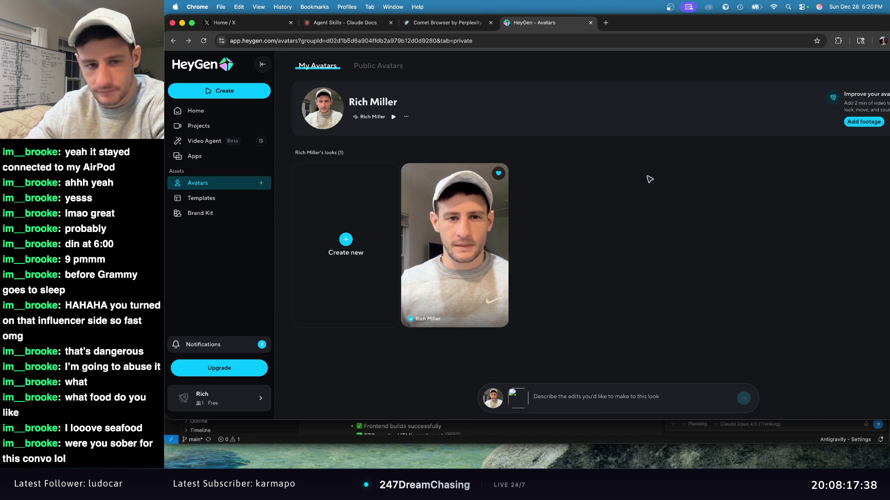
click(604, 405)
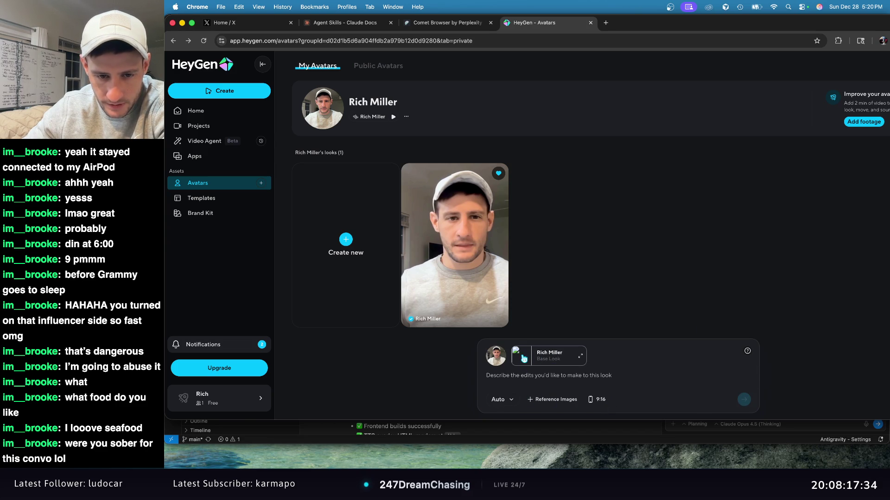
click(558, 360)
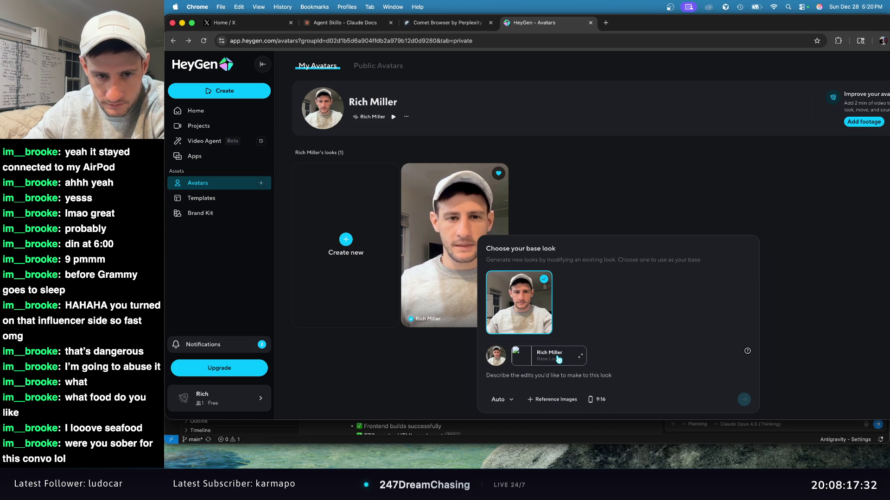
click(811, 304)
mouse_move(468, 168)
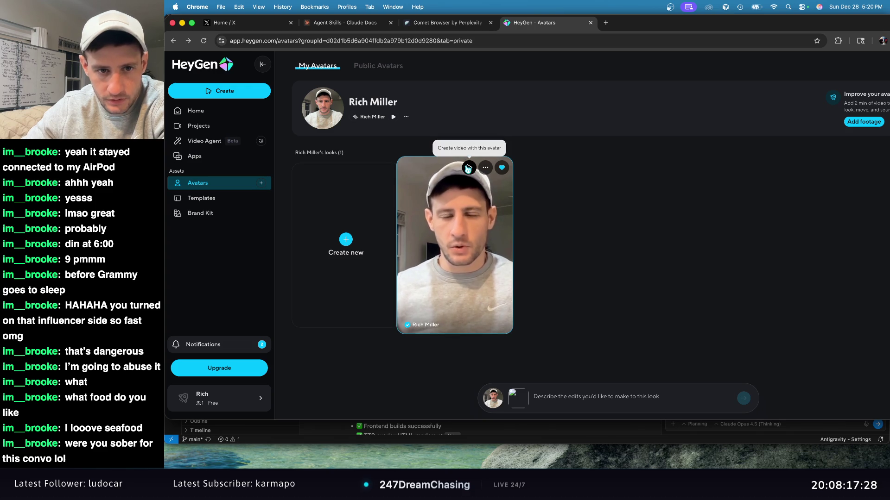
Try twice to start a video draft from the avatar look, returning when it loads blank.
click(468, 168)
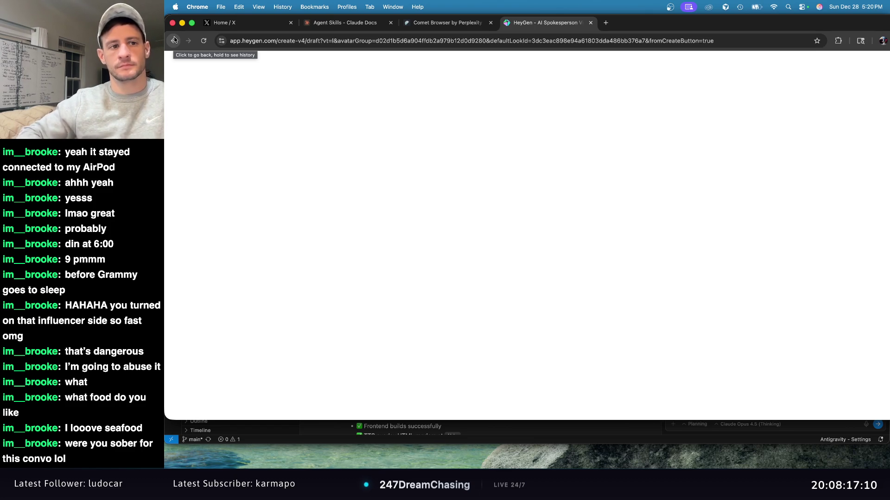
click(174, 39)
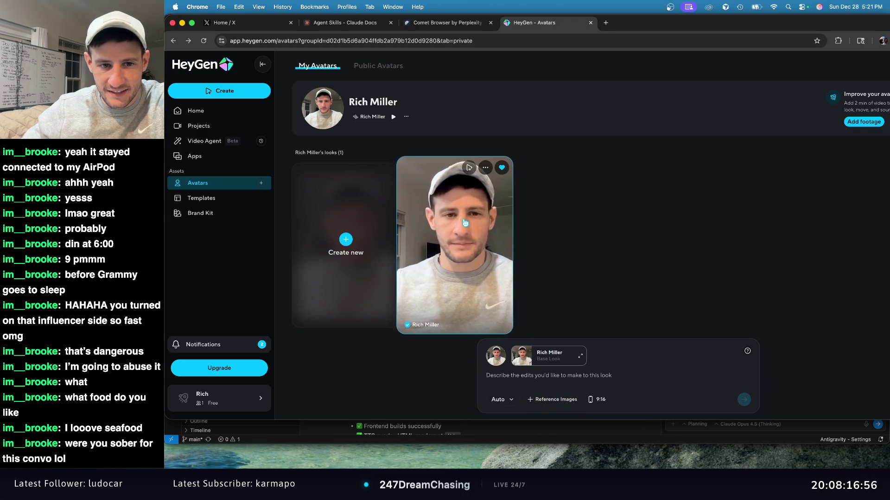
click(469, 168)
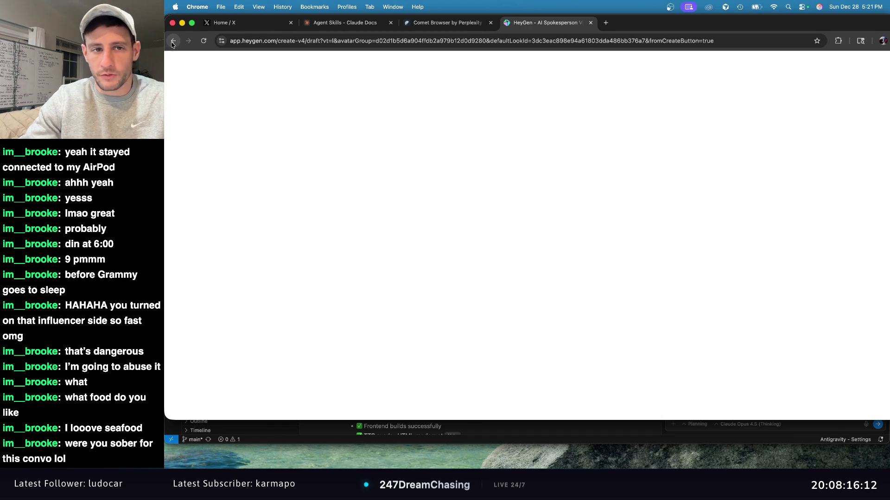
click(173, 42)
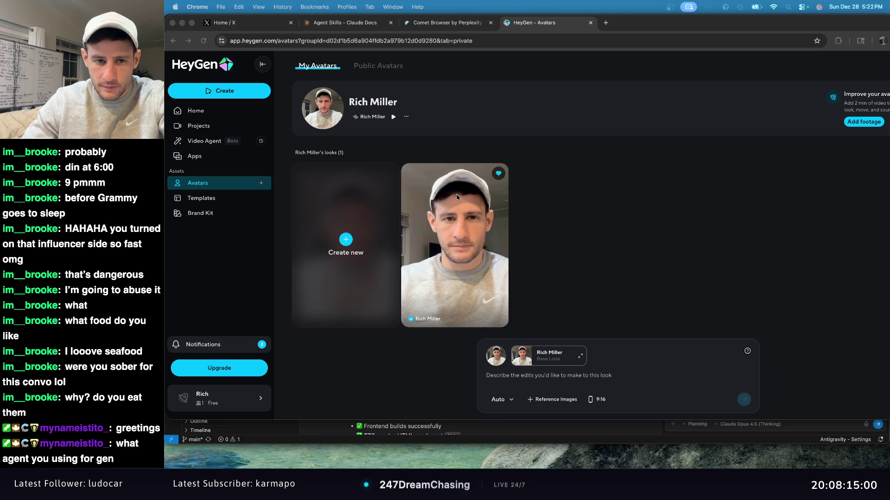
Retry a video draft from the personal look, go back from the blank page, and open Public Avatars.
click(465, 173)
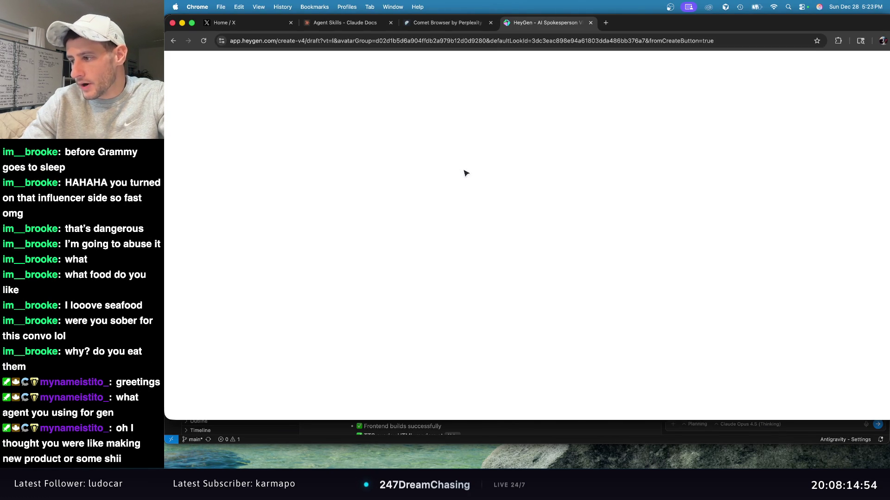
click(172, 41)
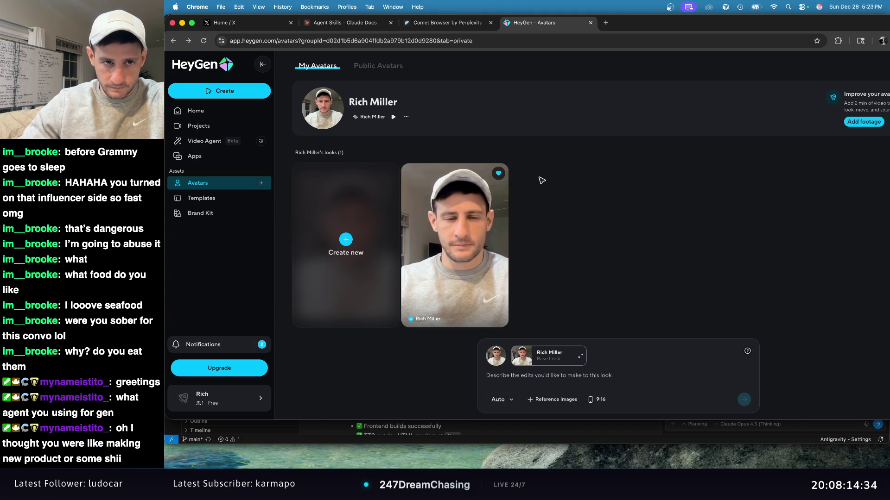
click(388, 70)
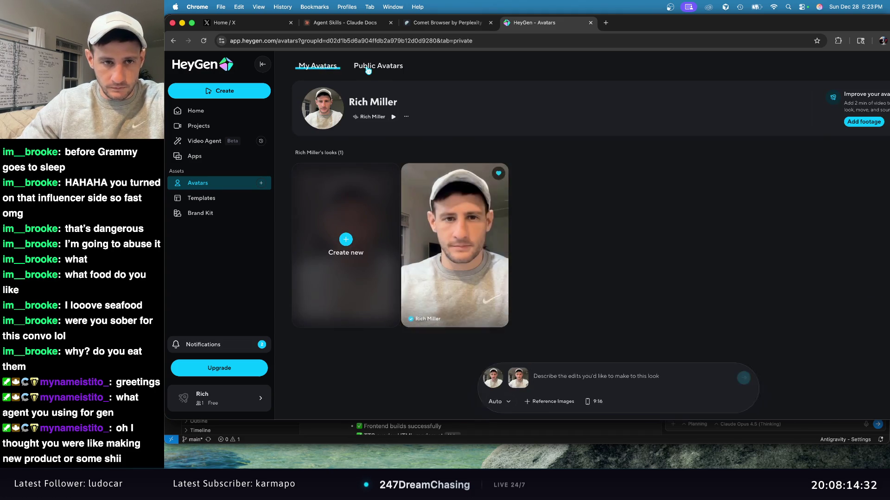
Browse the Public Avatars stock library grid.
click(368, 71)
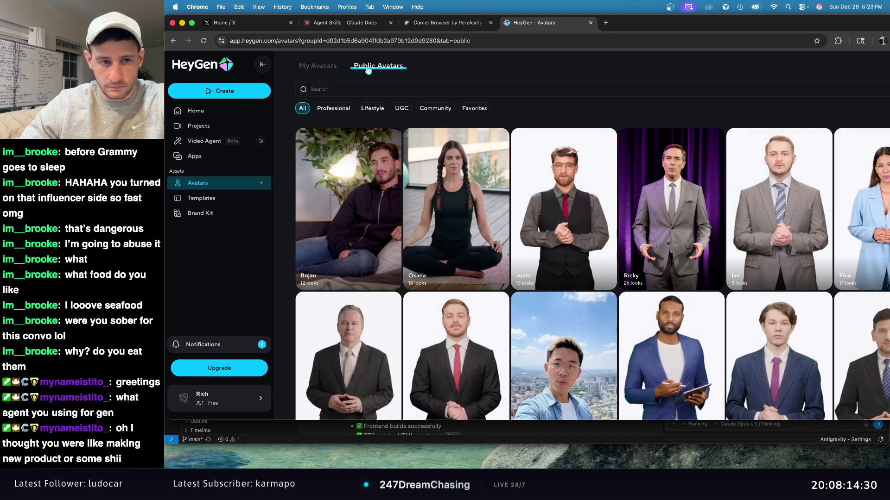
scroll(510, 209, down, 3)
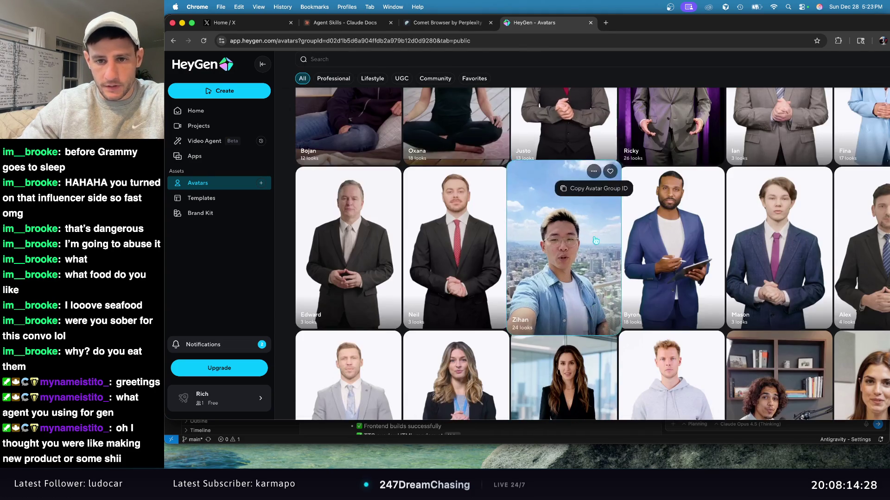
scroll(682, 224, down, 3)
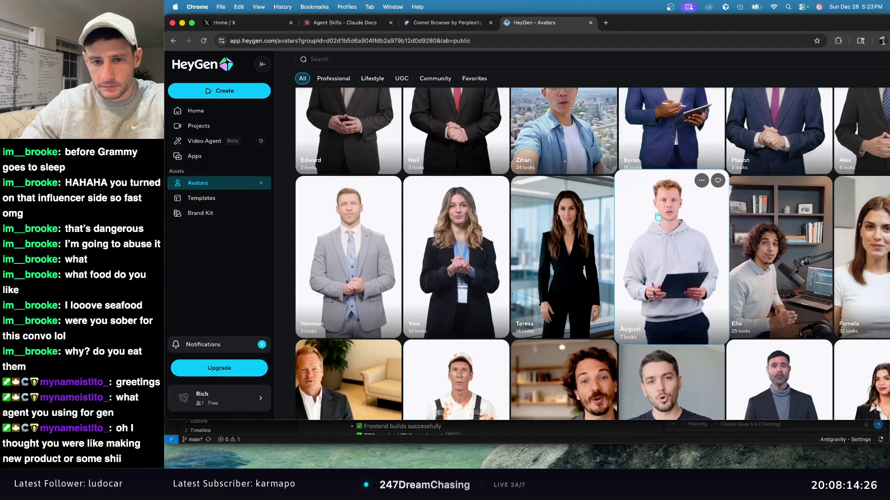
scroll(658, 217, down, 1)
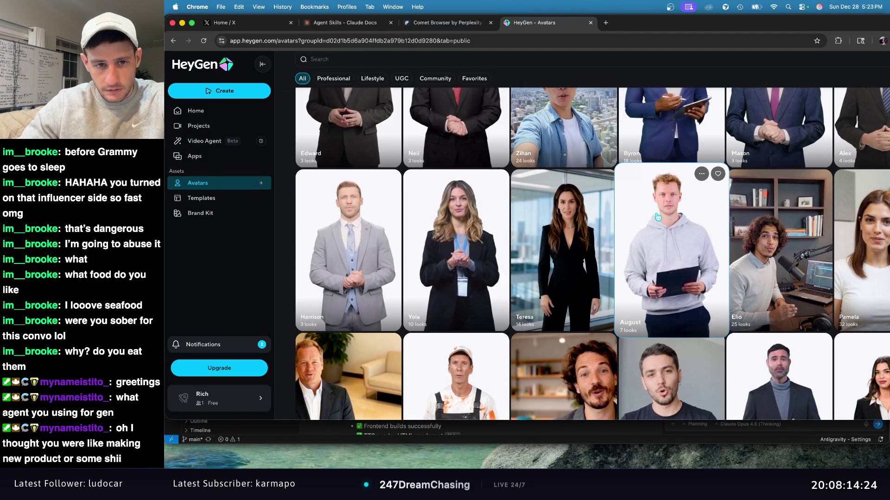
scroll(658, 216, down, 1)
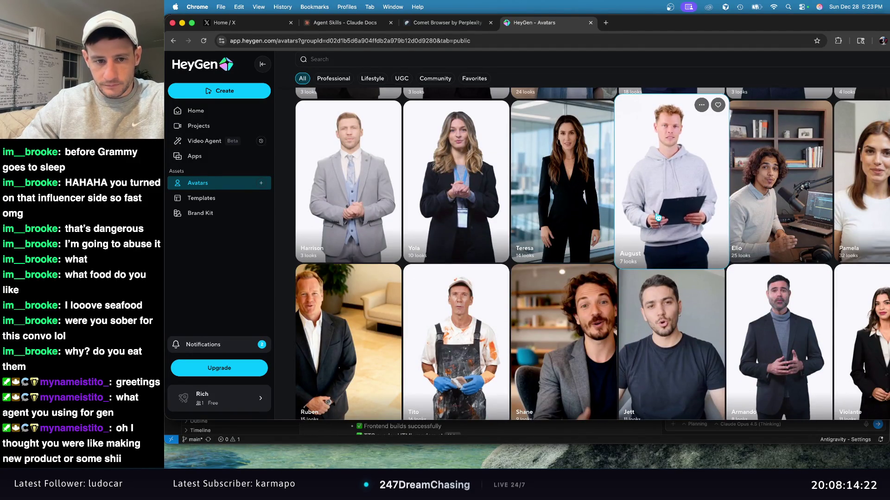
scroll(657, 217, down, 2)
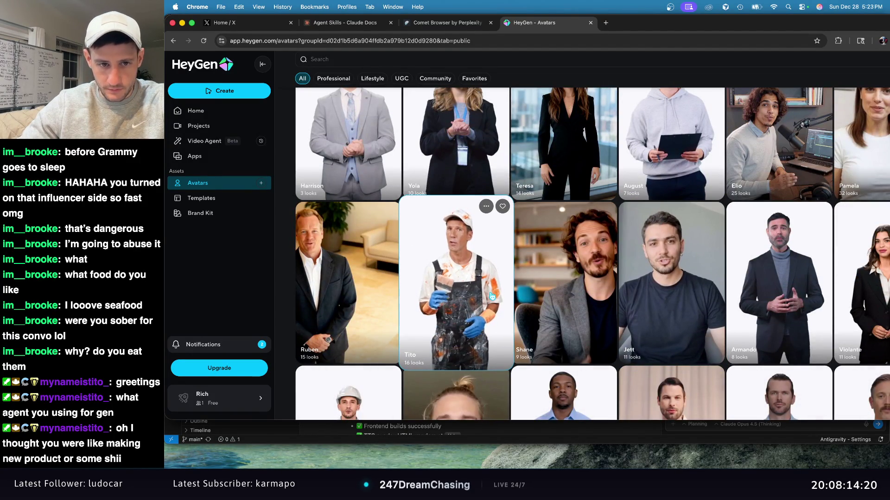
Glance at the Agent Skills docs tab, then go to HeyGen's Home page.
click(352, 23)
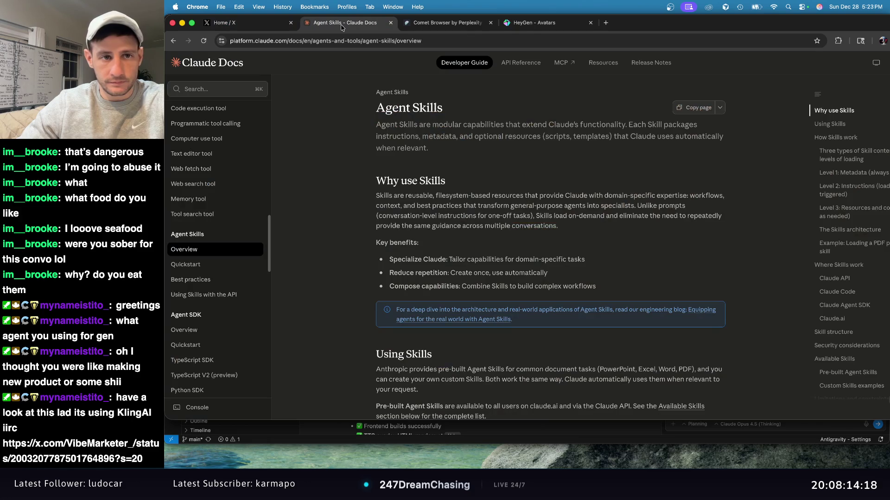
click(442, 22)
click(537, 23)
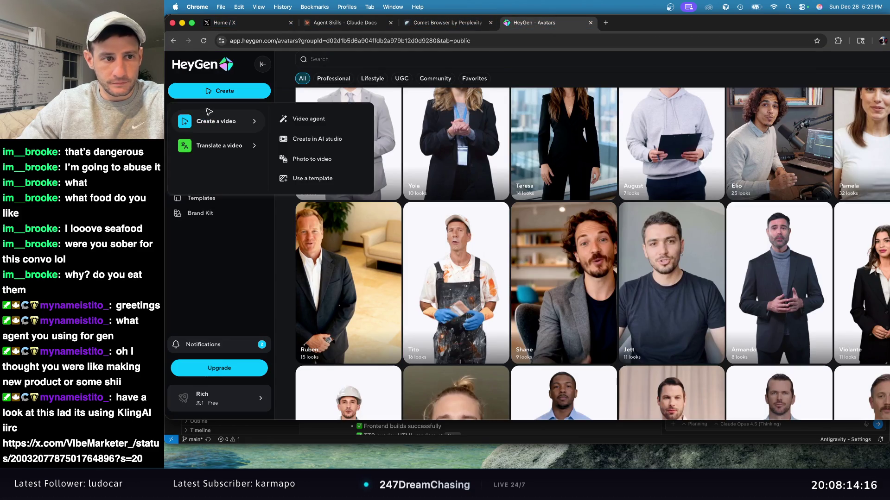
click(212, 115)
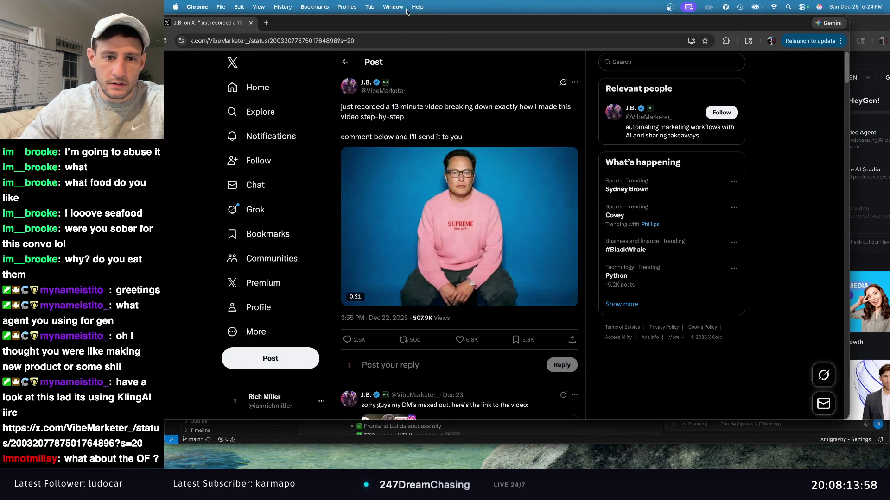
Mute the post's AI video with the volume slider and pause it at 0:16.
mouse_move(526, 278)
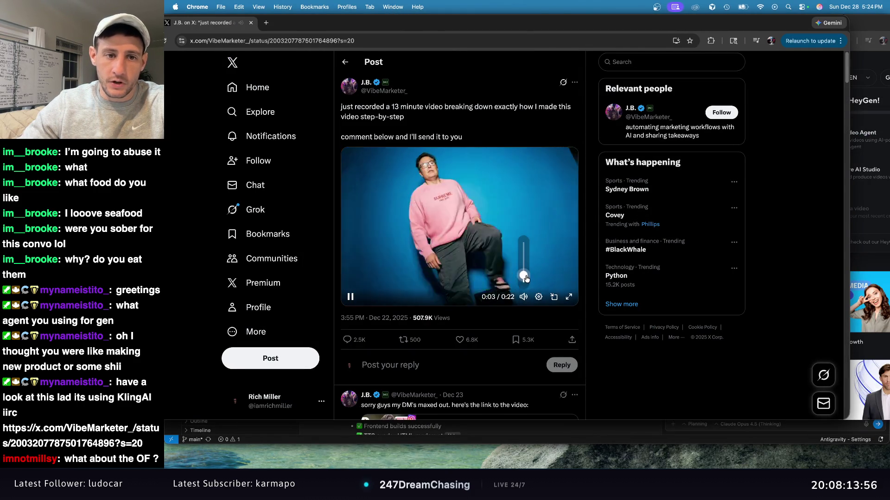
drag(526, 278, 526, 283)
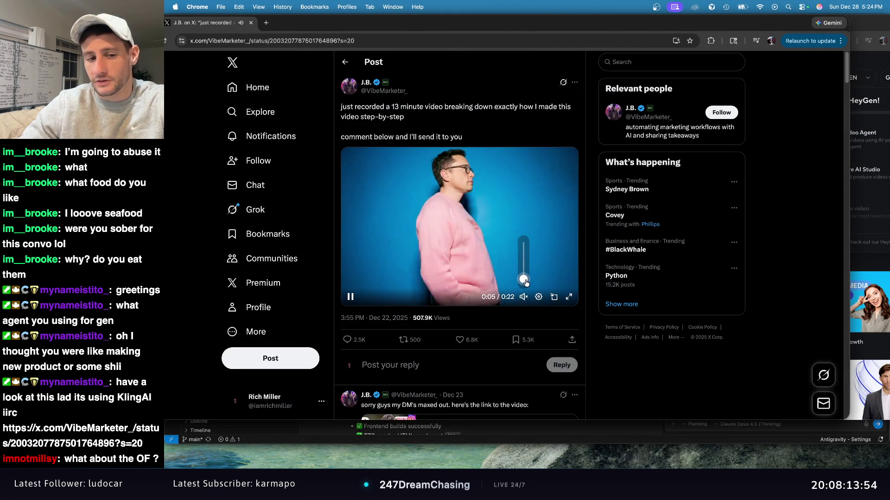
drag(526, 284, 527, 281)
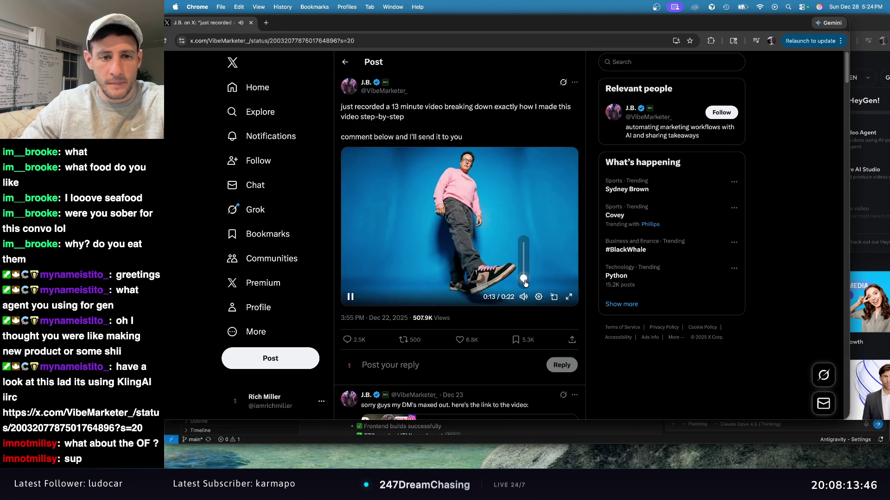
click(348, 302)
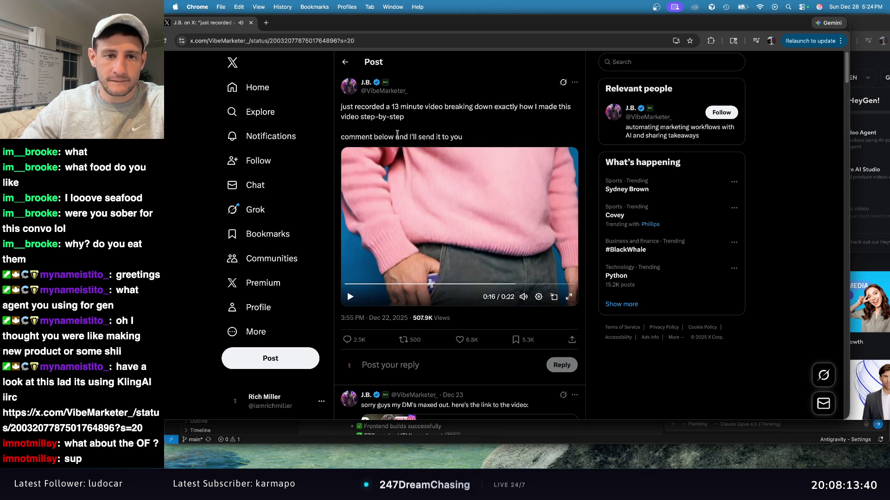
Play the YouTube tutorial linked in the author's reply, then pause it.
scroll(440, 137, down, 1)
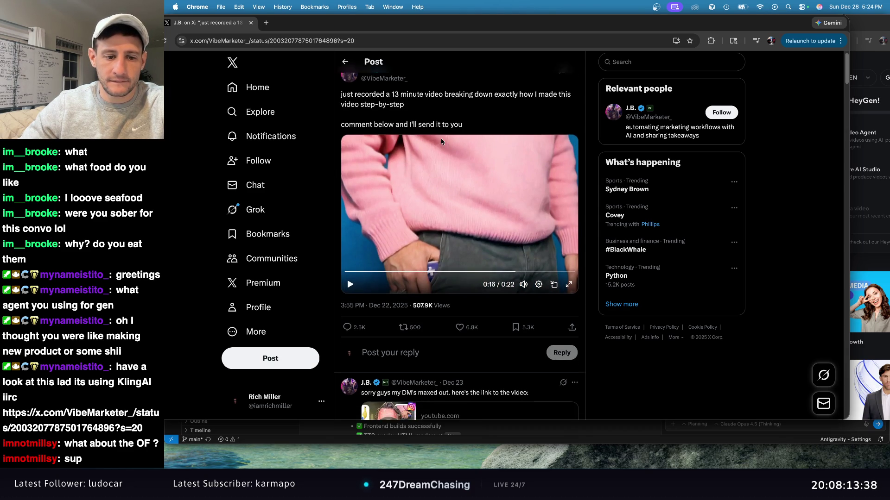
scroll(442, 140, up, 1)
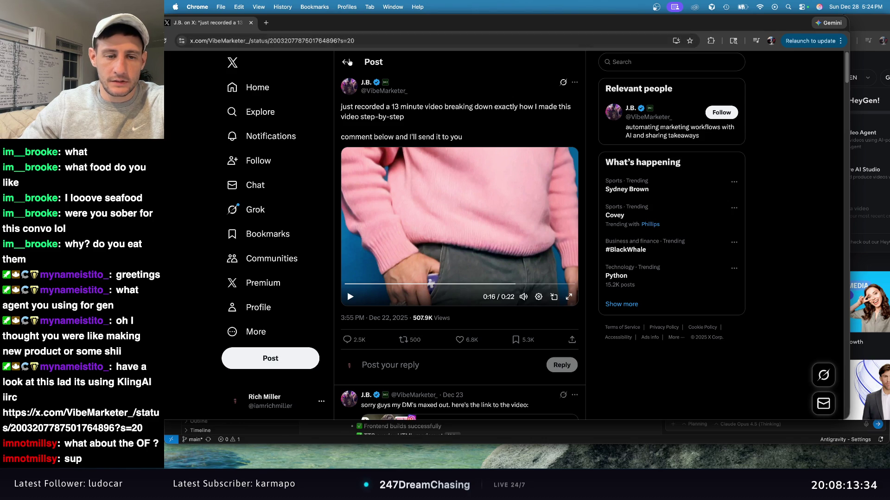
scroll(535, 139, down, 10)
scroll(539, 155, up, 4)
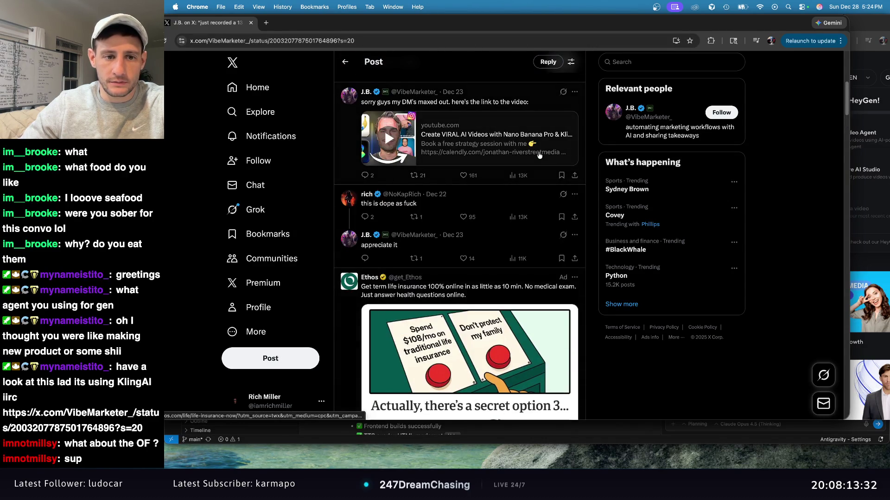
scroll(539, 155, up, 2)
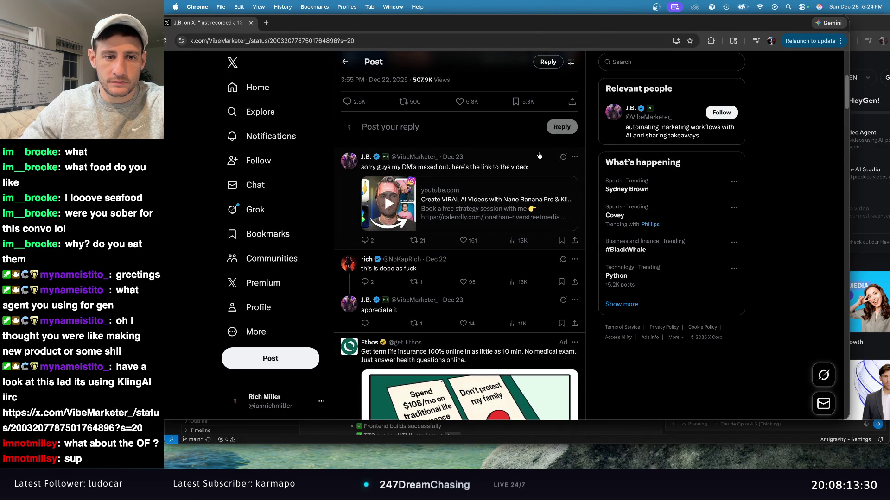
click(521, 200)
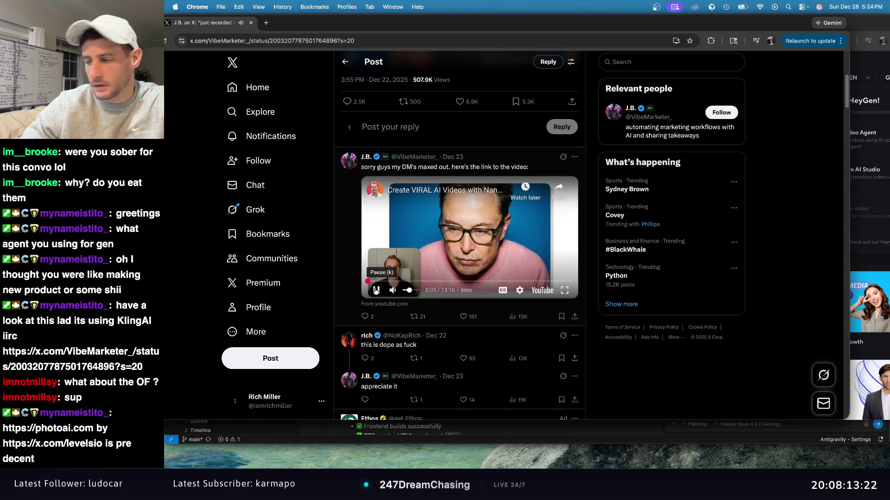
click(575, 284)
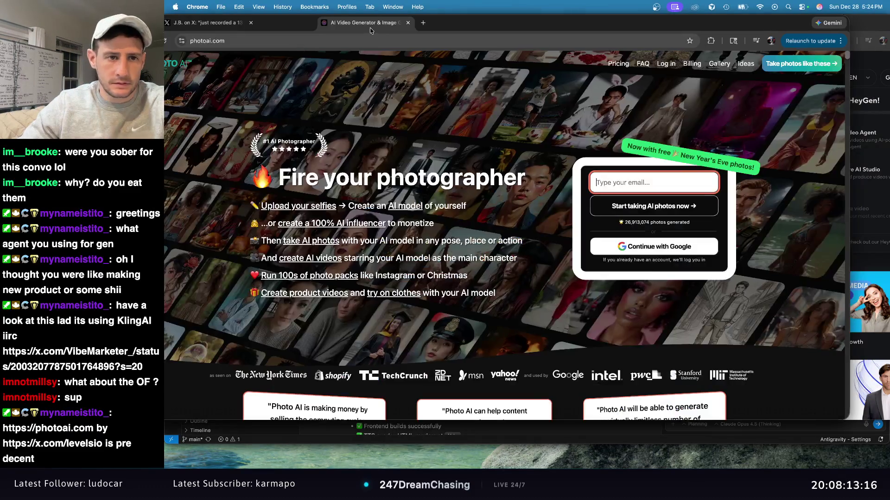
Bring the Photo AI site into view and highlight its feature list, including the AI influencer line.
mouse_move(461, 28)
mouse_down()
mouse_move(467, 47)
mouse_move(468, 28)
mouse_up()
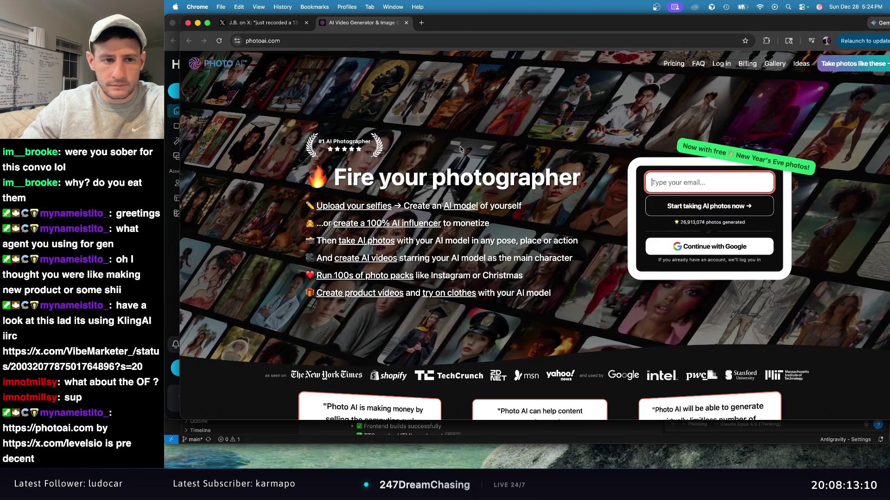
drag(527, 201, 288, 214)
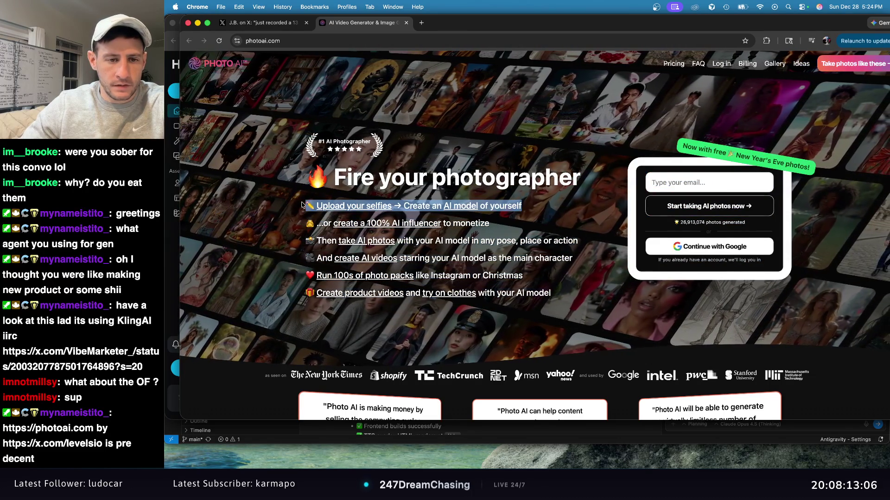
mouse_move(305, 231)
mouse_down()
mouse_move(333, 224)
mouse_move(358, 238)
mouse_move(307, 225)
mouse_up()
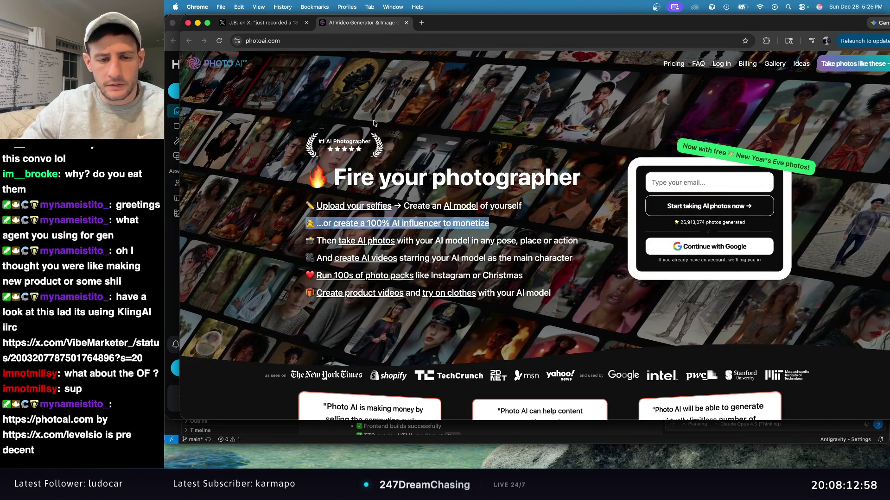
Scroll past the example photo grid to the 'Upload your selfies' section.
scroll(509, 145, down, 3)
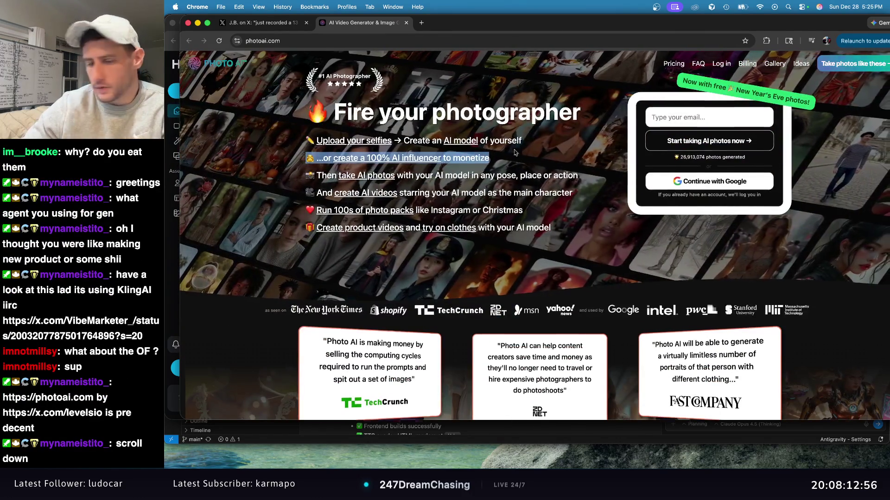
scroll(512, 146, down, 10)
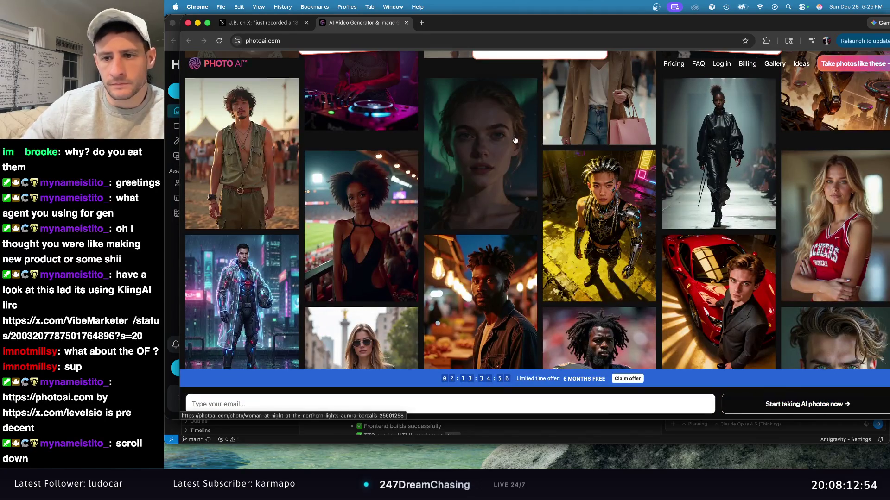
scroll(514, 145, down, 3)
scroll(510, 143, down, 3)
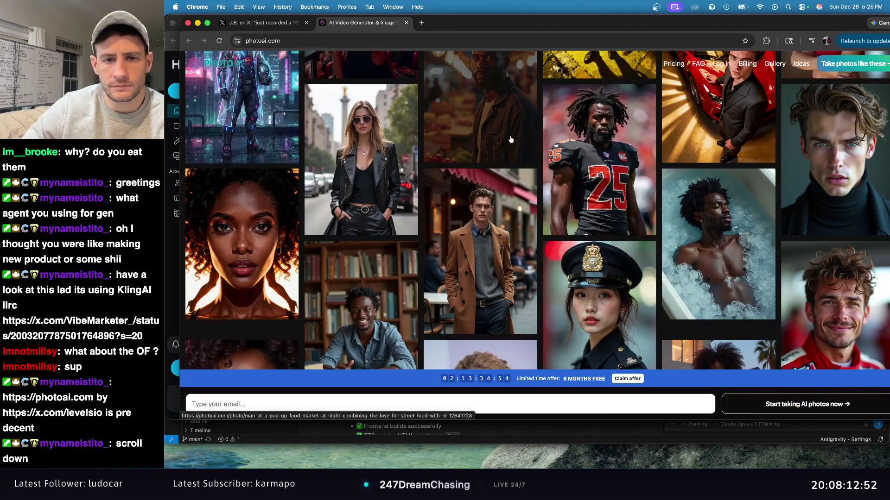
scroll(510, 140, down, 5)
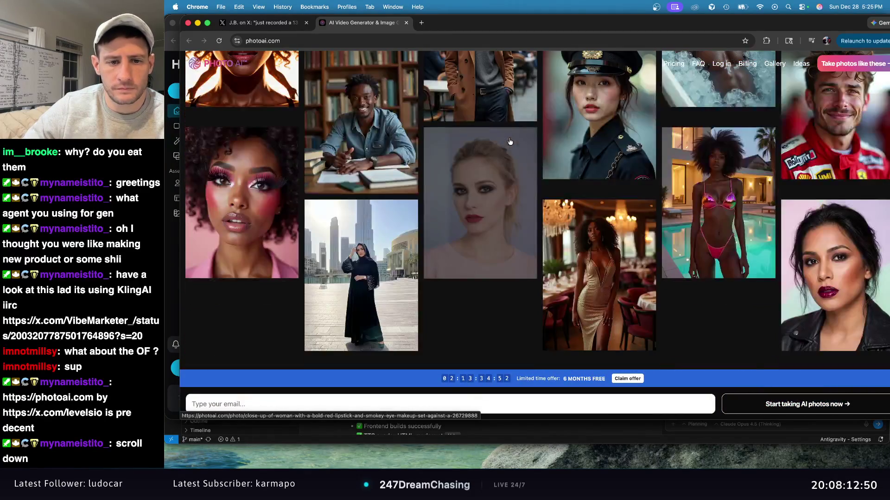
scroll(510, 141, down, 2)
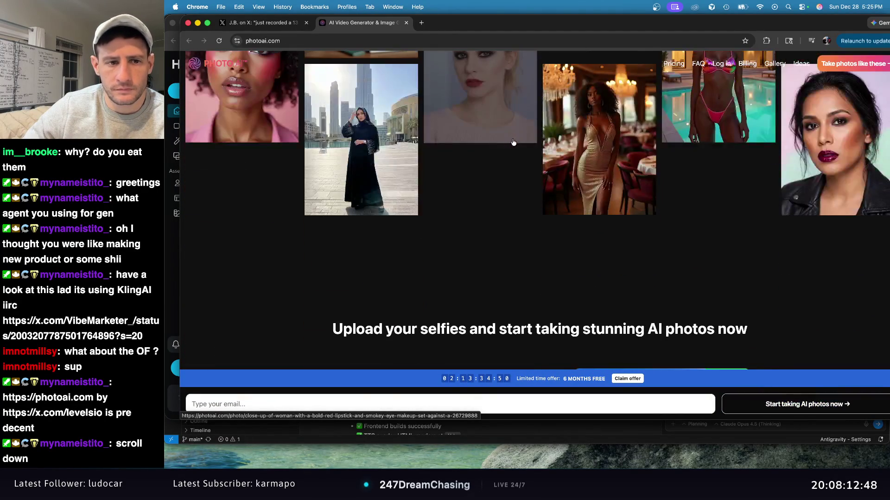
scroll(508, 187, up, 2)
scroll(508, 186, down, 5)
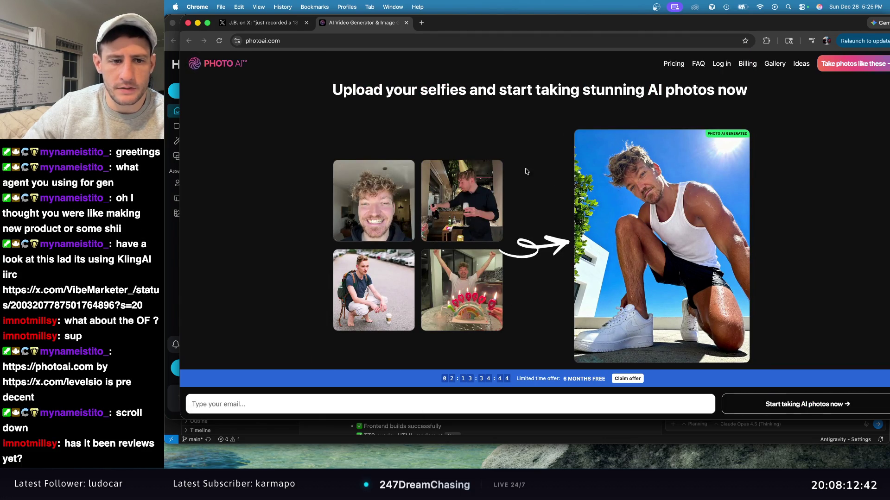
scroll(520, 172, down, 2)
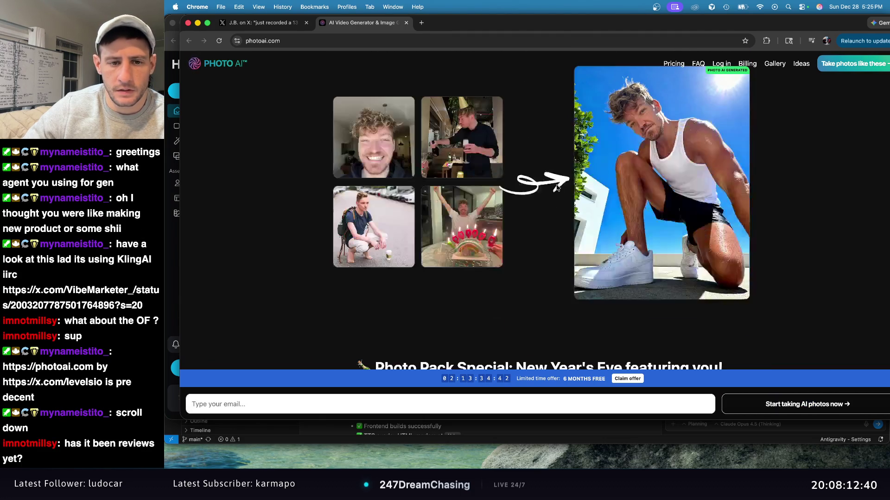
Scroll through the New Year's pack, product videos, comparison and AI model sections to the Podcast Host Studio, Santorini Summer and Nightlife packs.
scroll(537, 124, down, 4)
scroll(482, 113, down, 2)
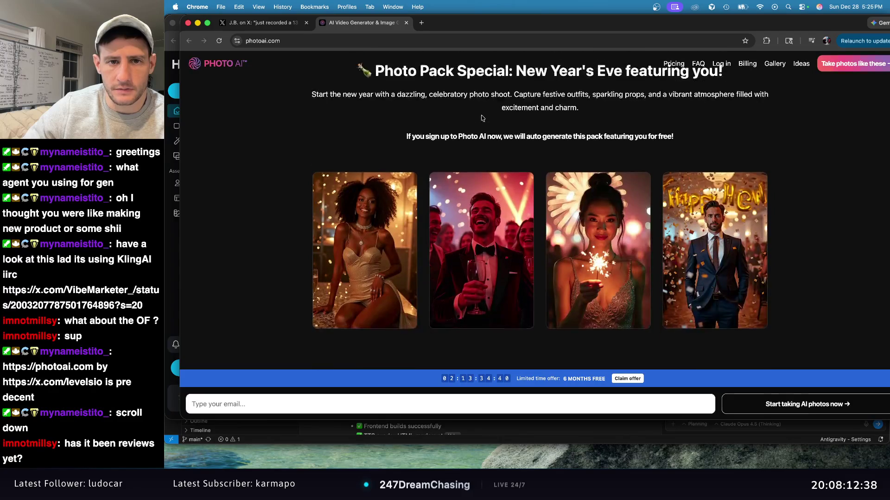
scroll(509, 112, up, 2)
scroll(645, 112, down, 5)
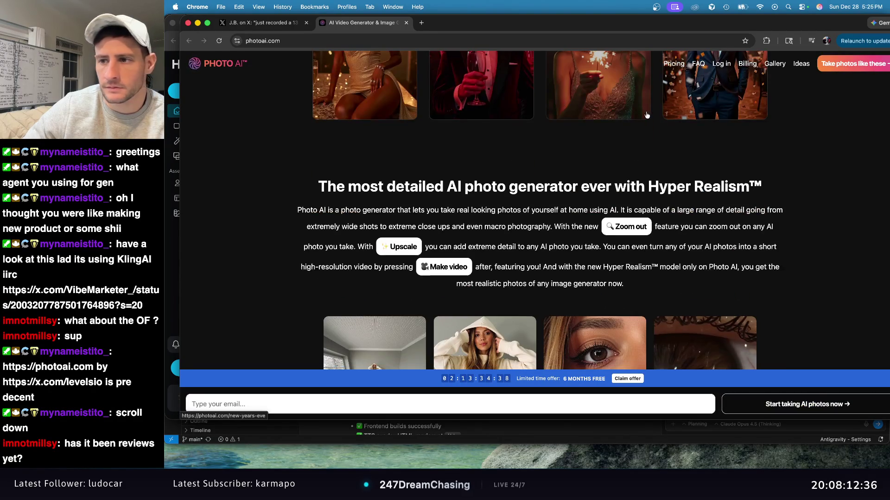
scroll(647, 113, down, 3)
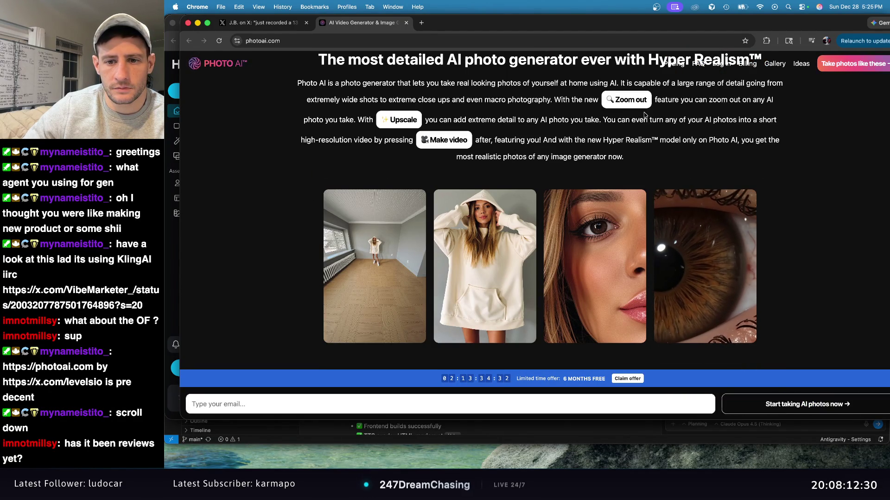
scroll(644, 115, down, 5)
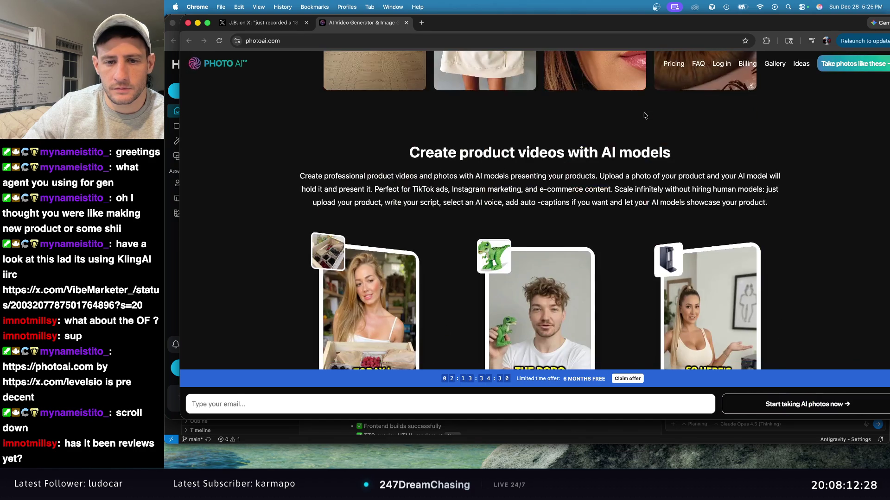
scroll(644, 115, down, 3)
scroll(644, 115, up, 2)
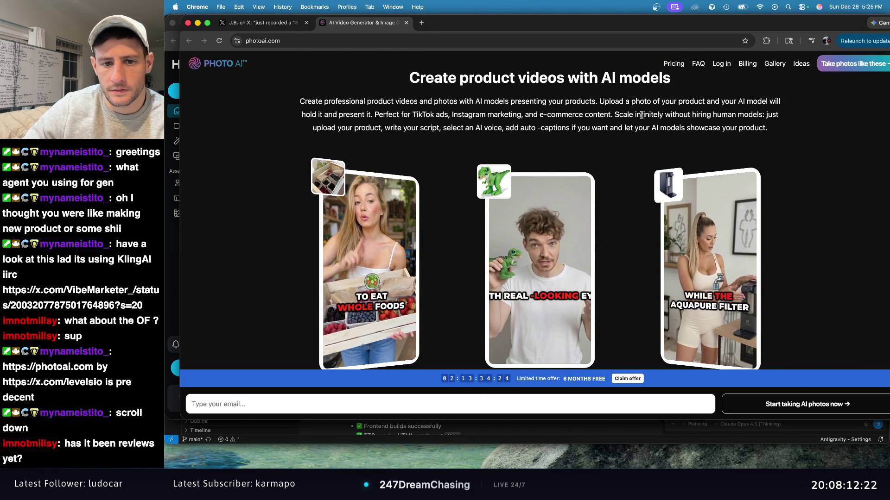
scroll(642, 115, down, 5)
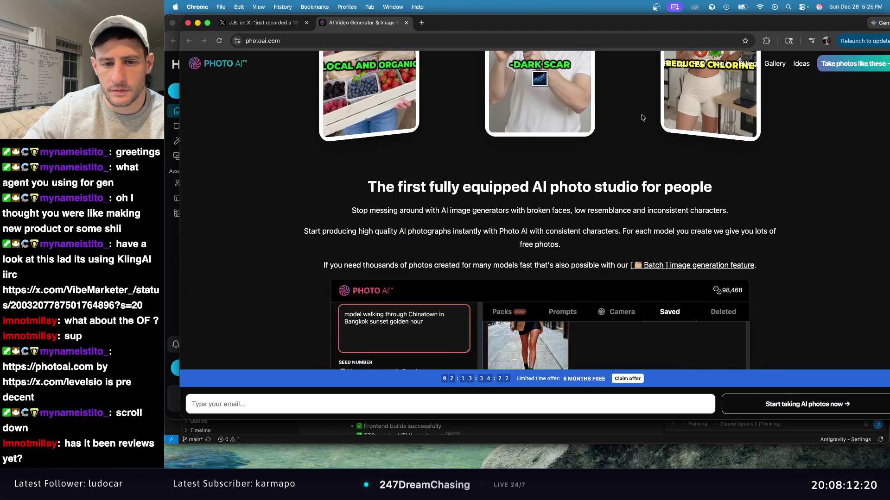
scroll(641, 117, down, 5)
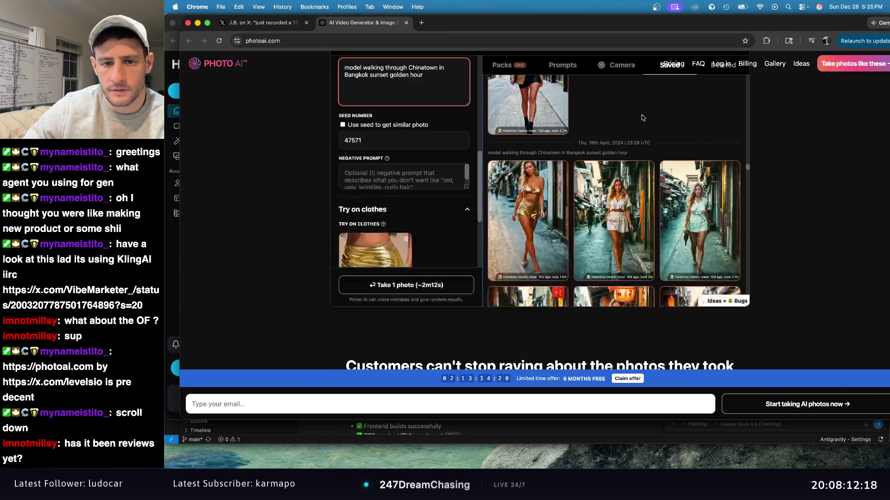
scroll(641, 117, down, 10)
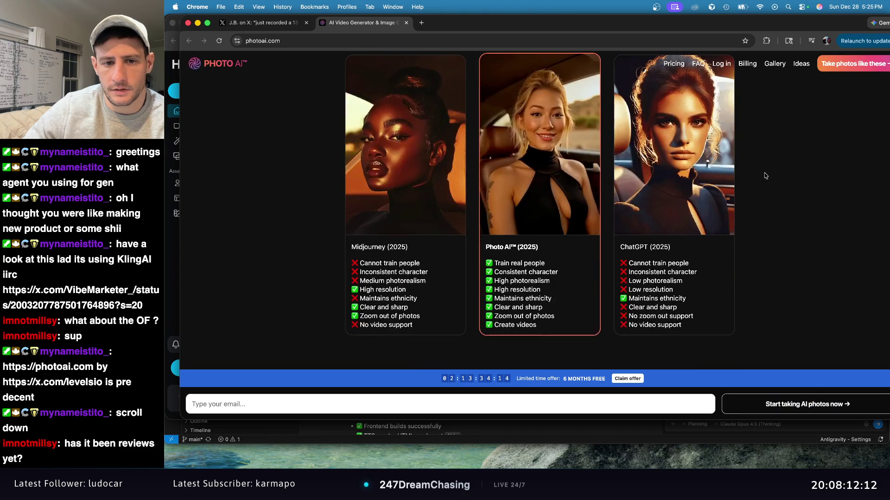
scroll(765, 175, down, 7)
scroll(764, 175, down, 10)
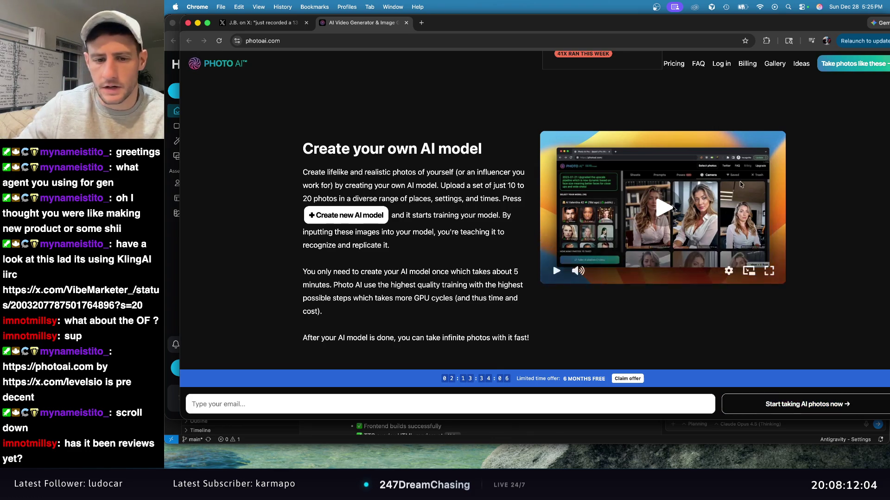
scroll(785, 227, down, 15)
scroll(788, 208, up, 10)
scroll(833, 226, down, 8)
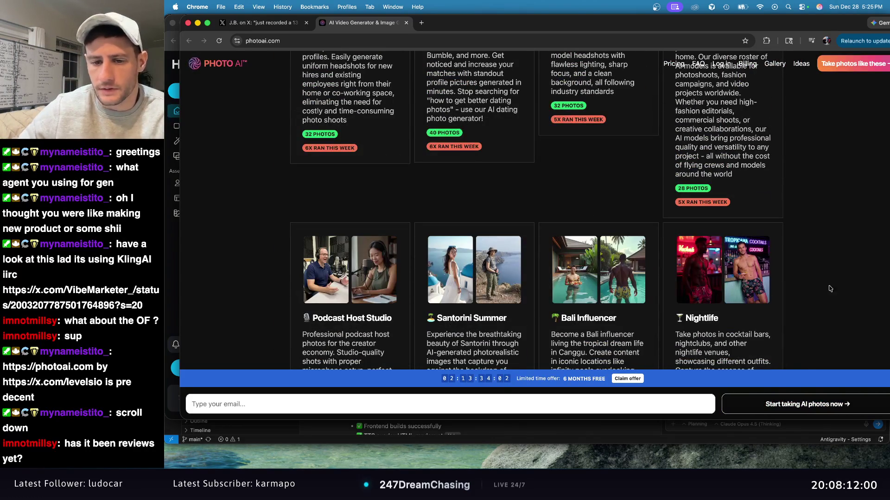
Switch to the 'J.B. on X' browser tab.
click(266, 24)
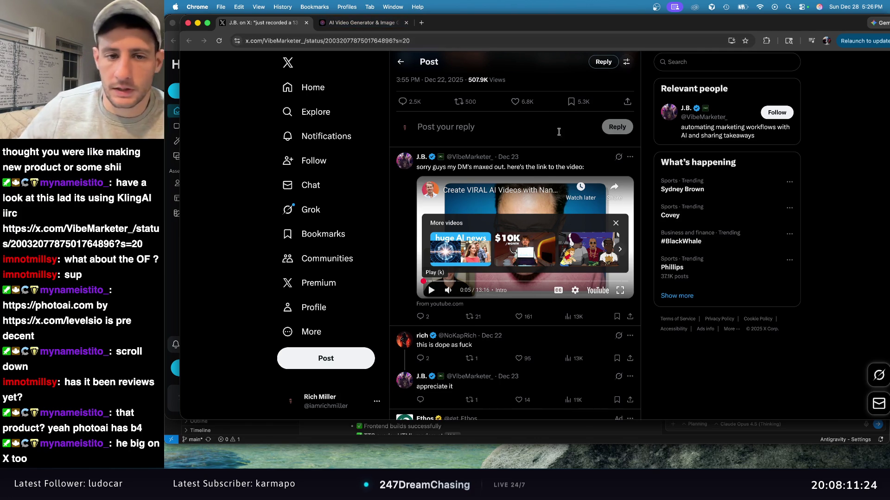
Play the reply's embedded Nano Banana Pro & Kling 2.6 YouTube tutorial full screen.
scroll(582, 143, up, 5)
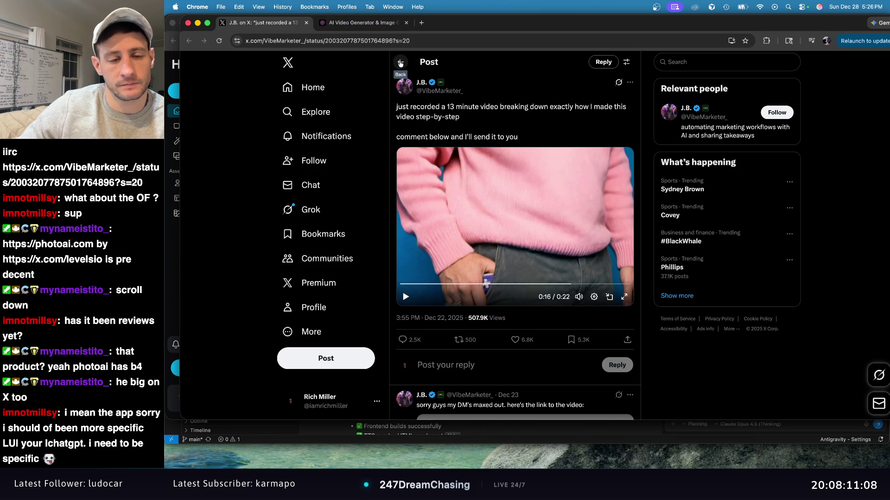
scroll(507, 92, down, 3)
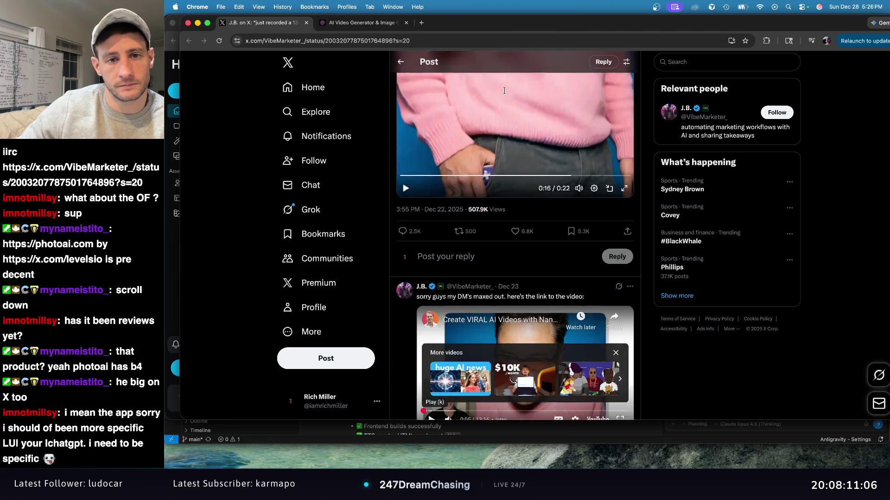
scroll(533, 209, down, 2)
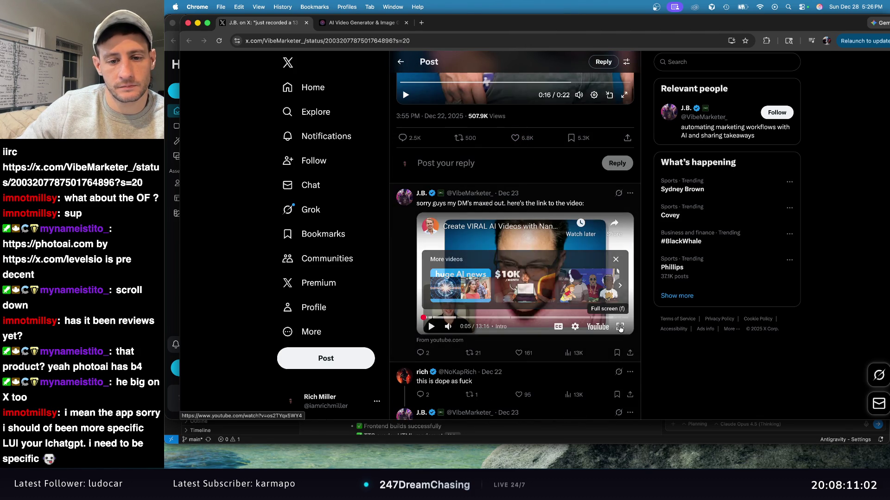
click(620, 326)
Play the tutorial through its tools overview to the Step 1 Generate Base Image card, dismissing the More videos strip.
click(179, 460)
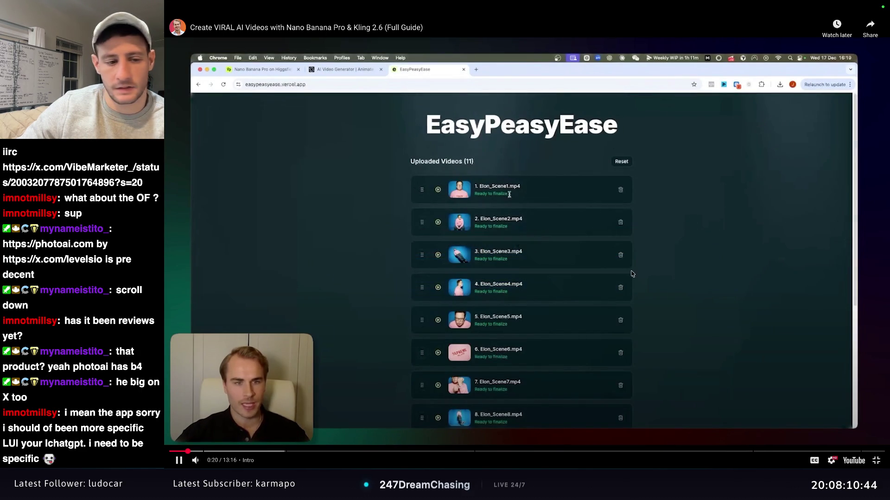
click(186, 444)
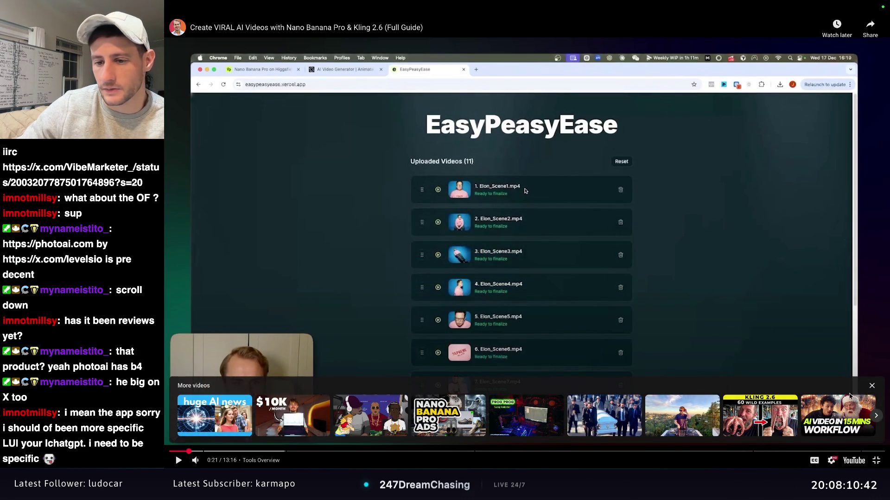
click(871, 387)
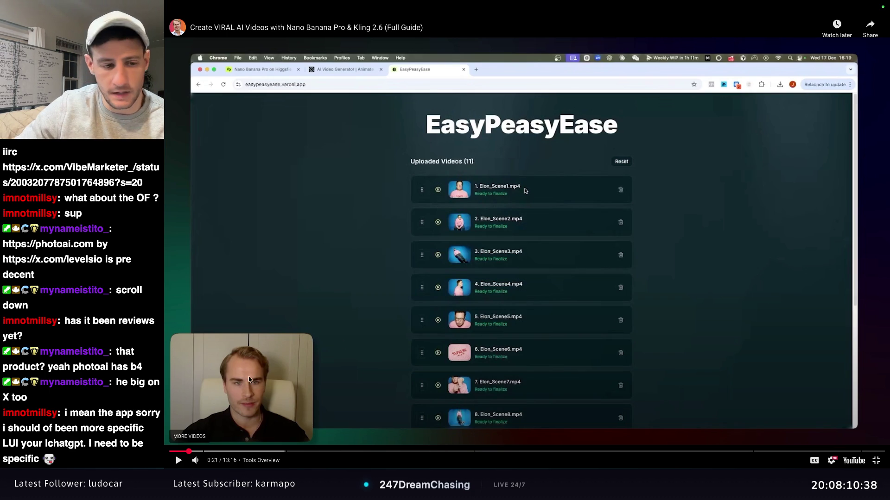
click(357, 320)
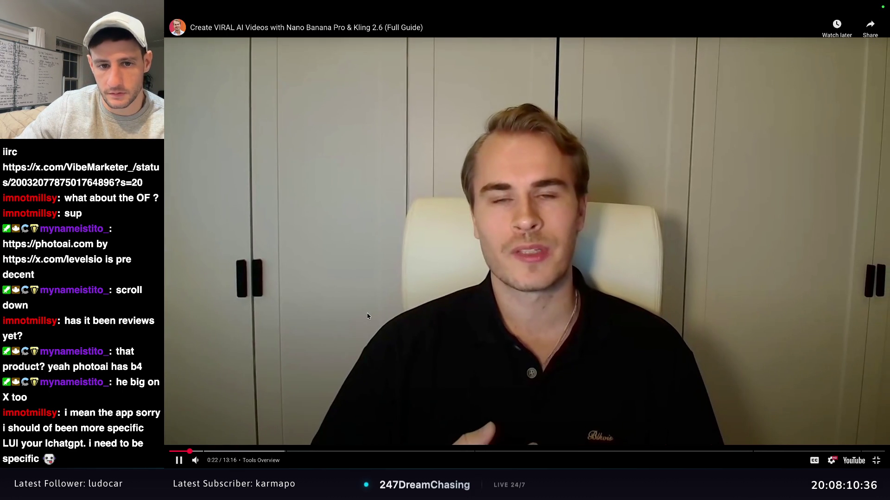
click(557, 251)
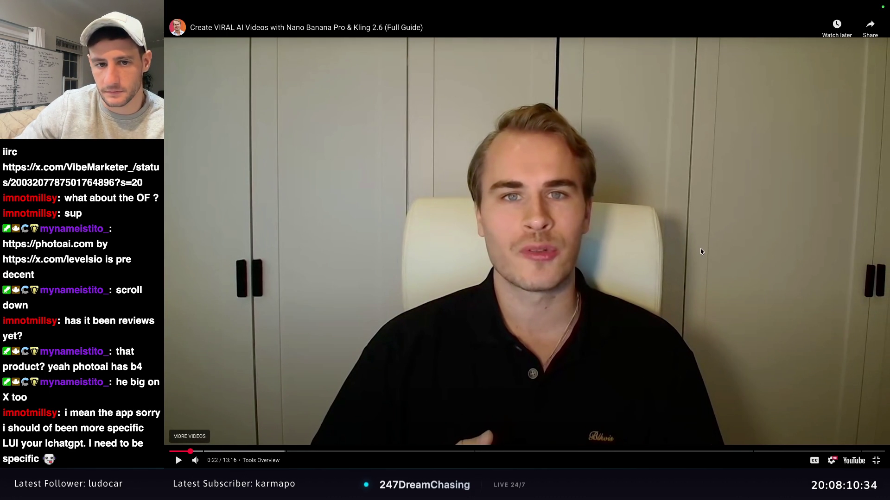
click(727, 252)
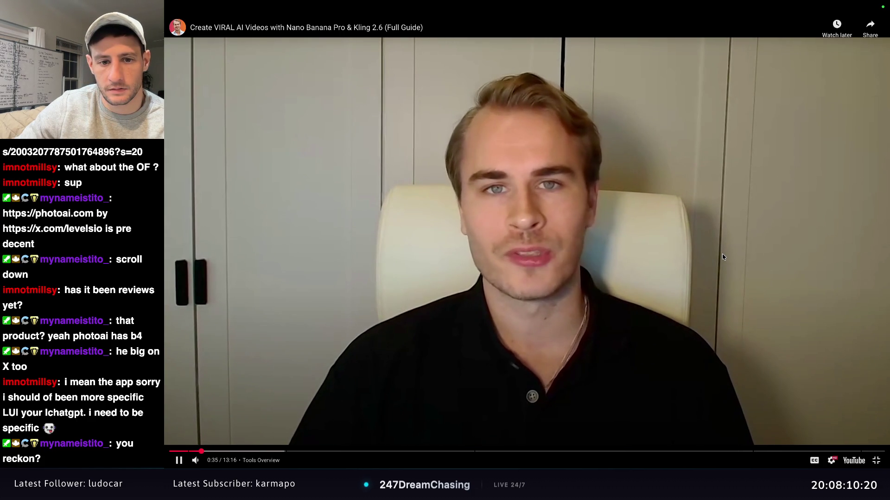
click(723, 256)
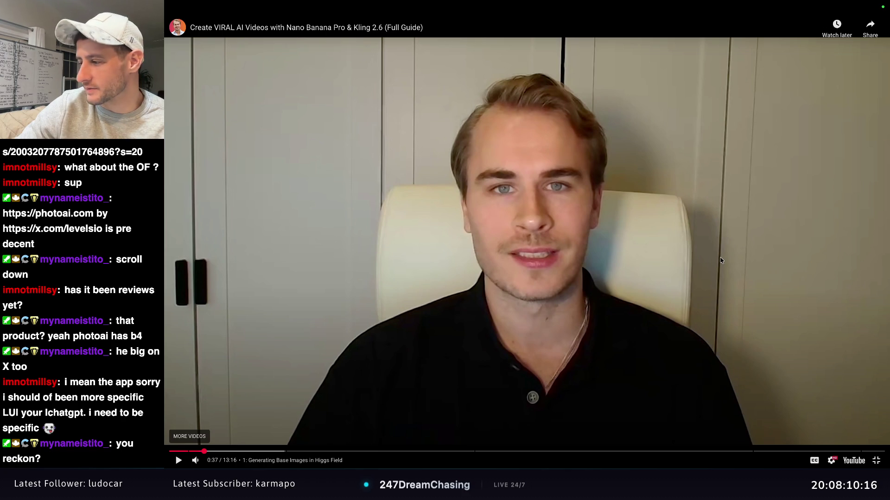
click(721, 261)
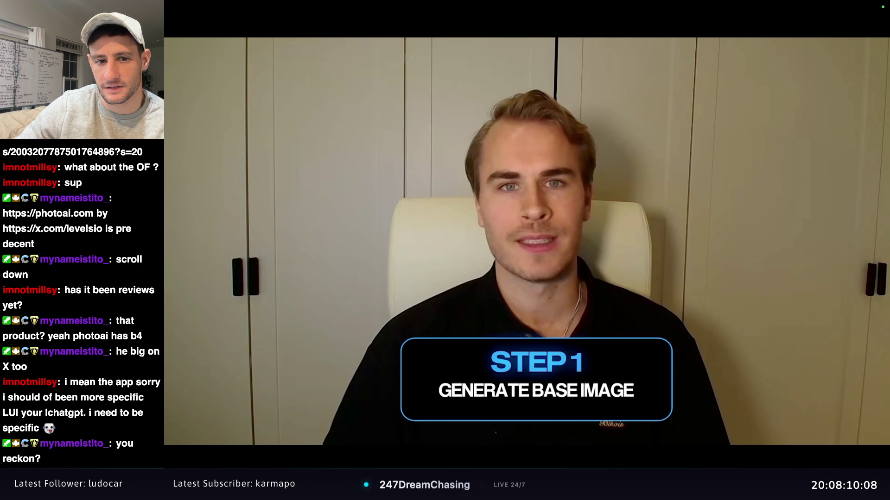
Play the tutorial through the base-image step and six-shot grid to the Step 2 Extract Individual Images card.
mouse_move(712, 257)
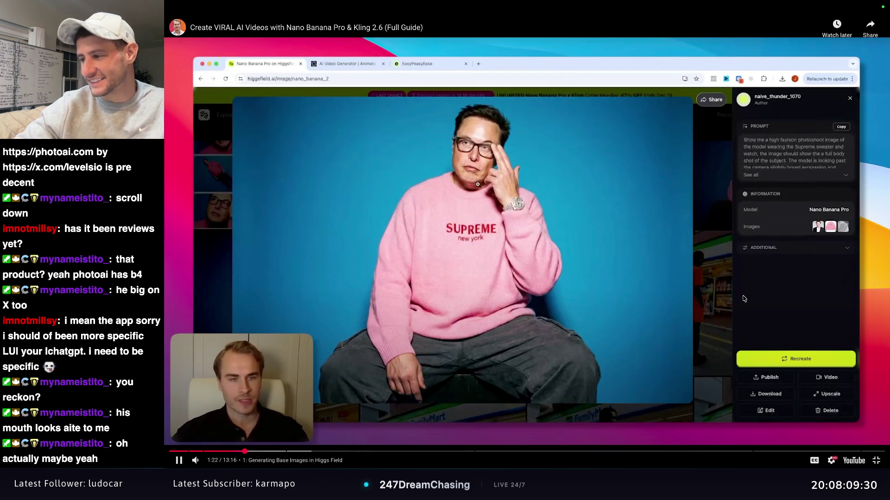
click(683, 297)
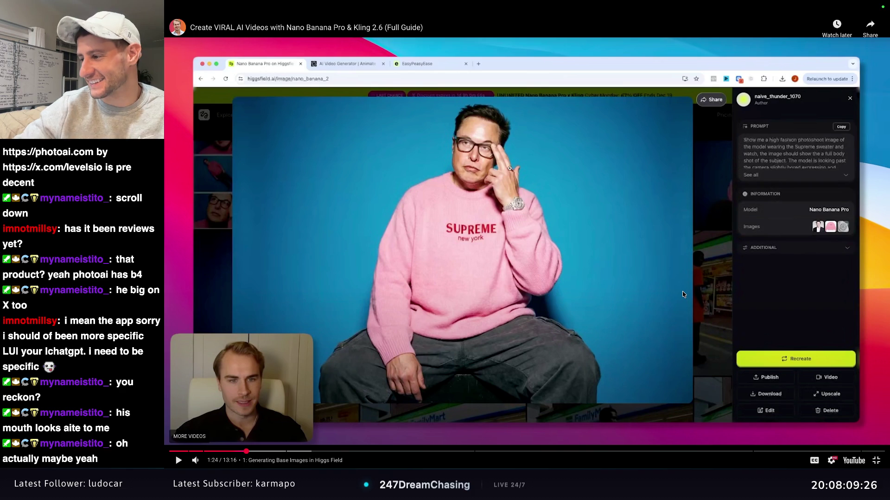
click(679, 293)
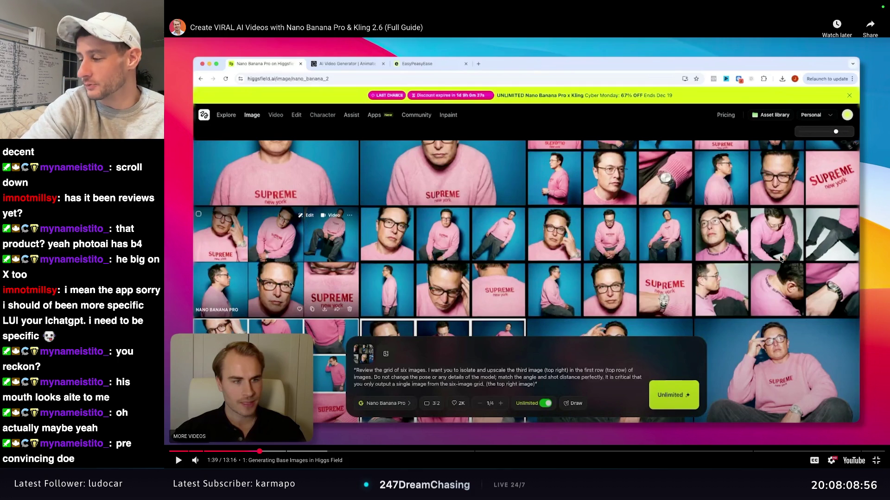
click(781, 259)
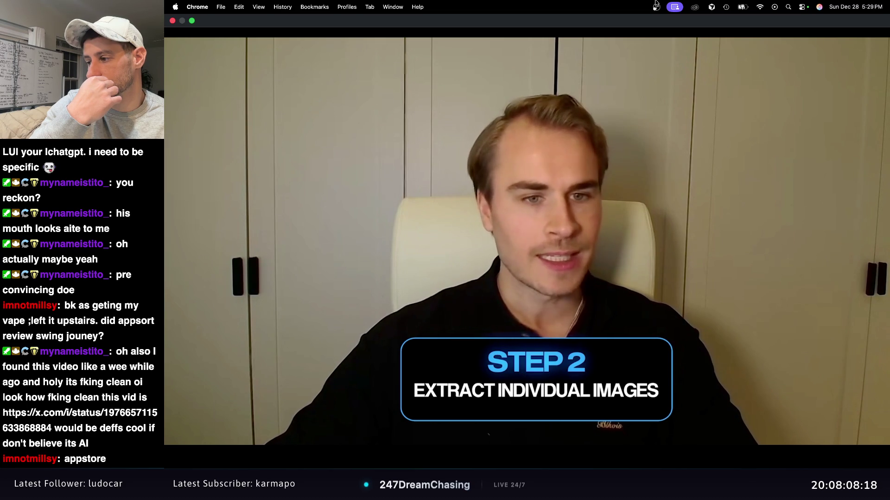
Pause the tutorial at 2:17 and switch to the Chrome window with the Cloudflare X post.
mouse_move(637, 225)
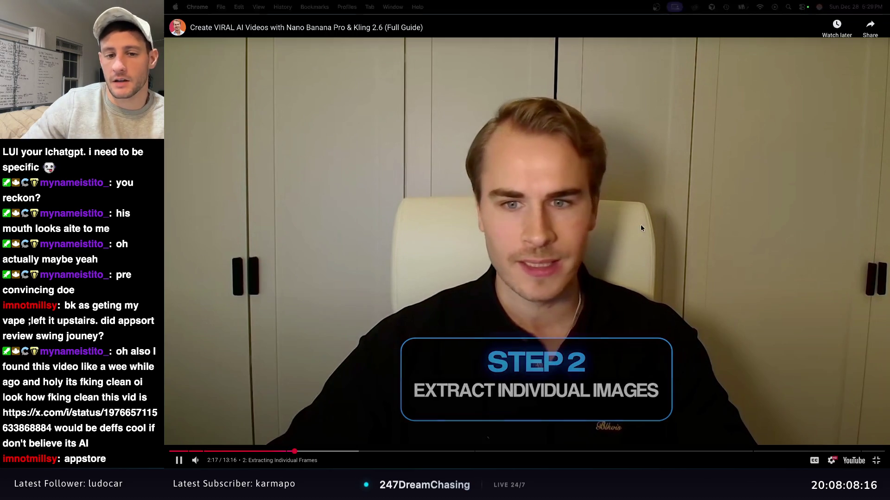
key(space)
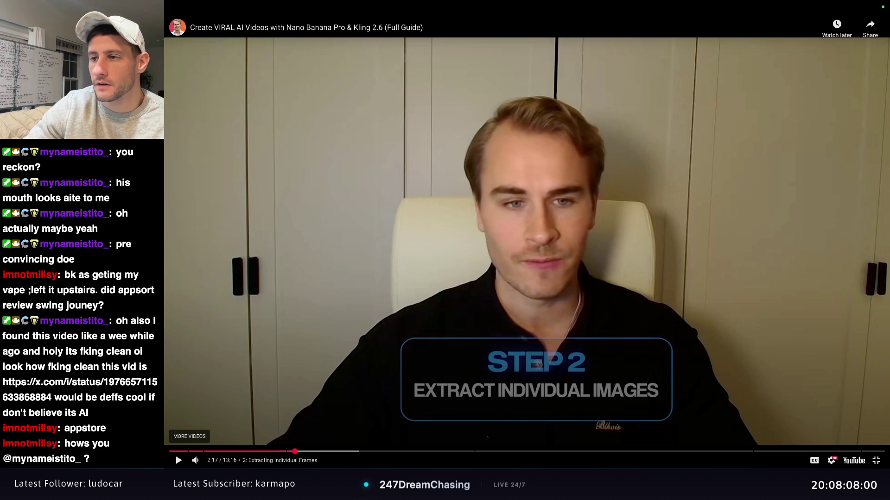
key(super+Tab)
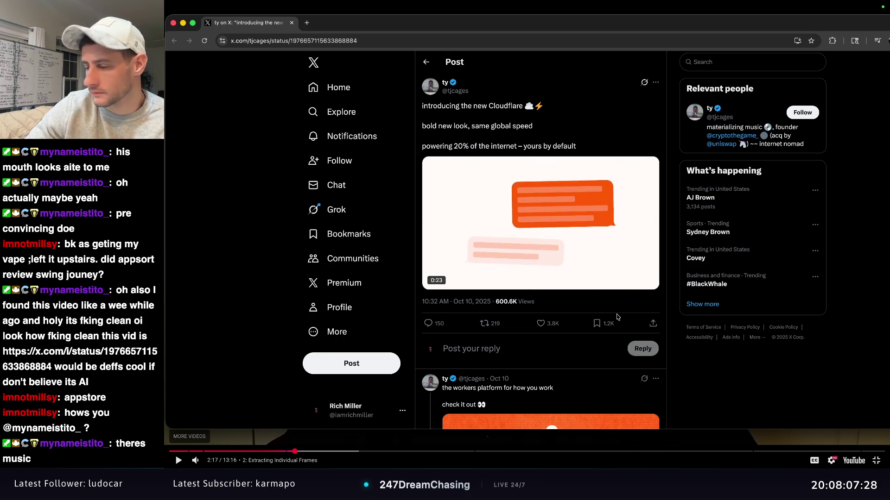
Pause the Cloudflare promo video and minimize Chrome to reveal the paused YouTube tutorial.
mouse_move(611, 279)
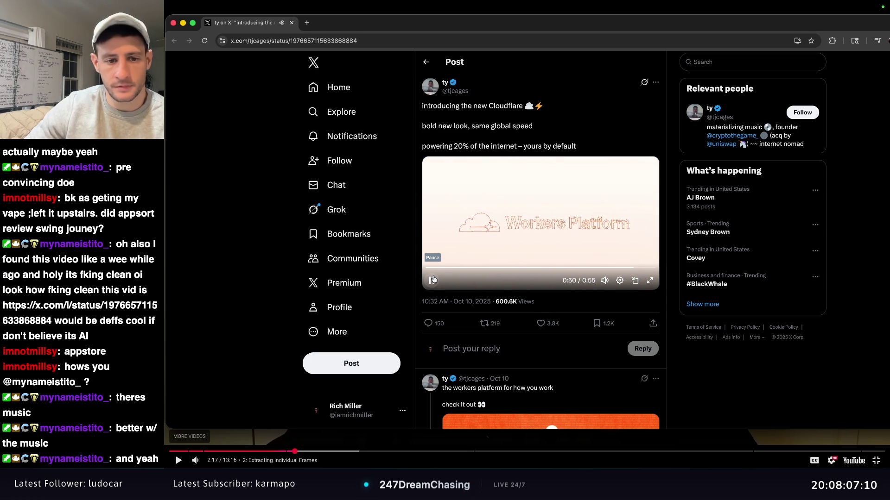
click(432, 281)
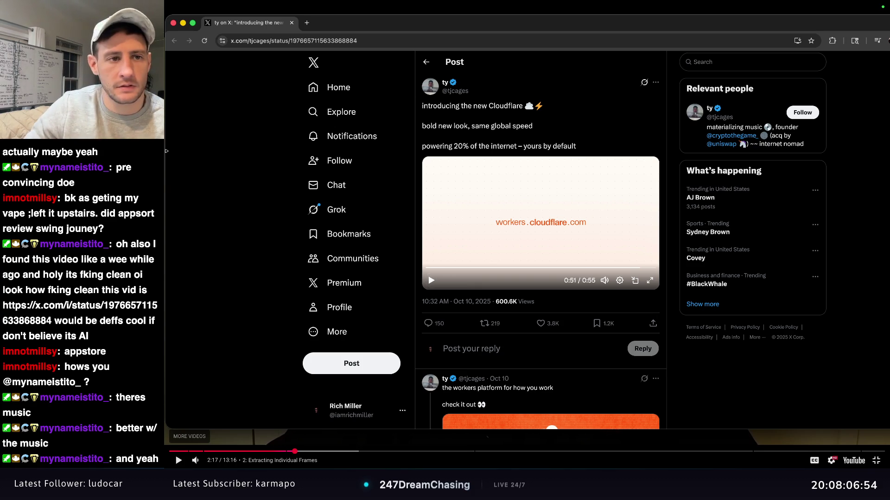
click(184, 27)
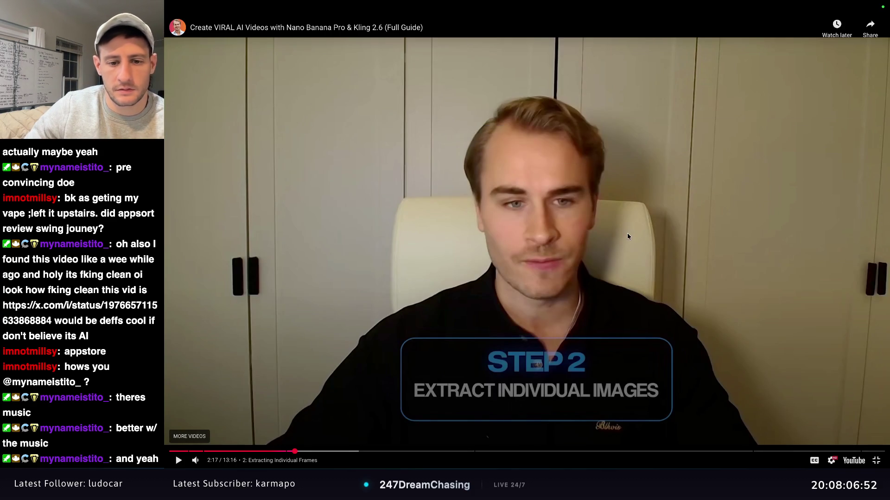
Resume the tutorial into the Extracting Individual Frames chapter, closing overlays with Escape.
click(346, 426)
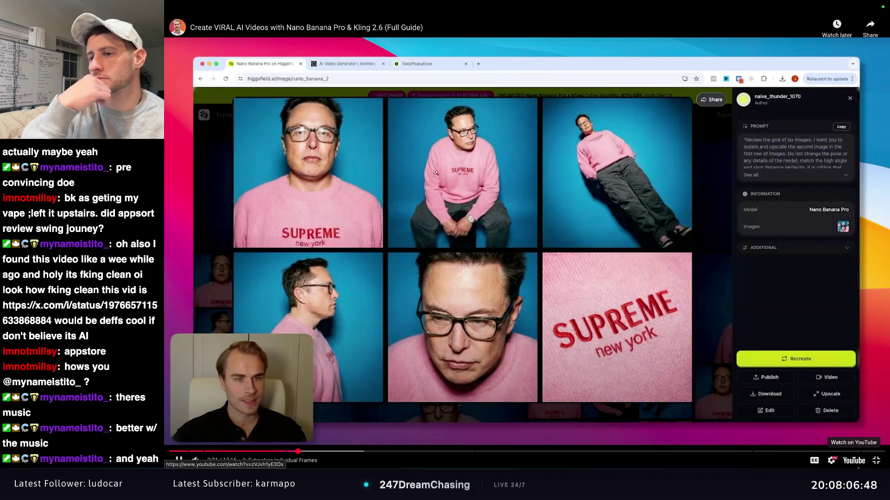
mouse_move(858, 468)
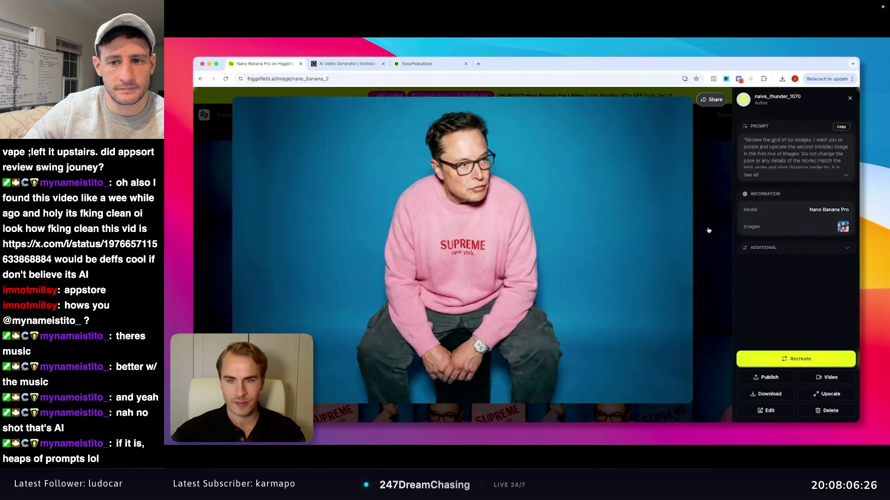
click(704, 226)
click(621, 265)
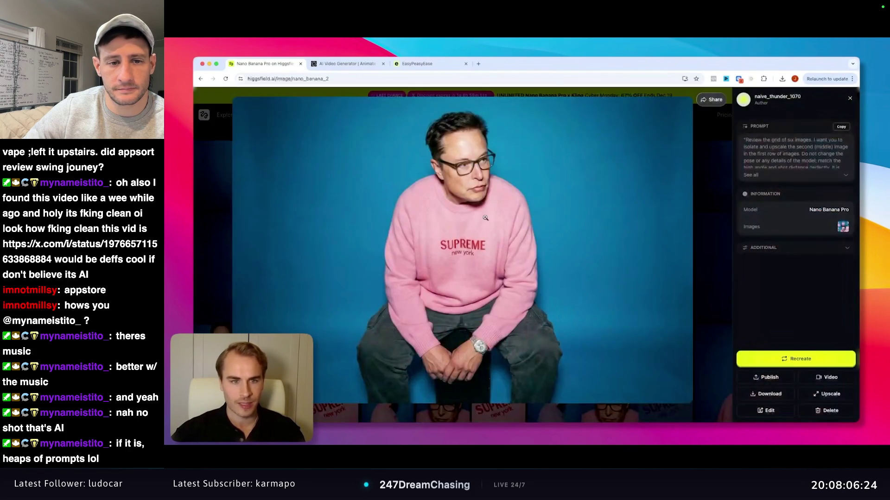
key(Escape)
scroll(503, 242, up, 2)
click(504, 242)
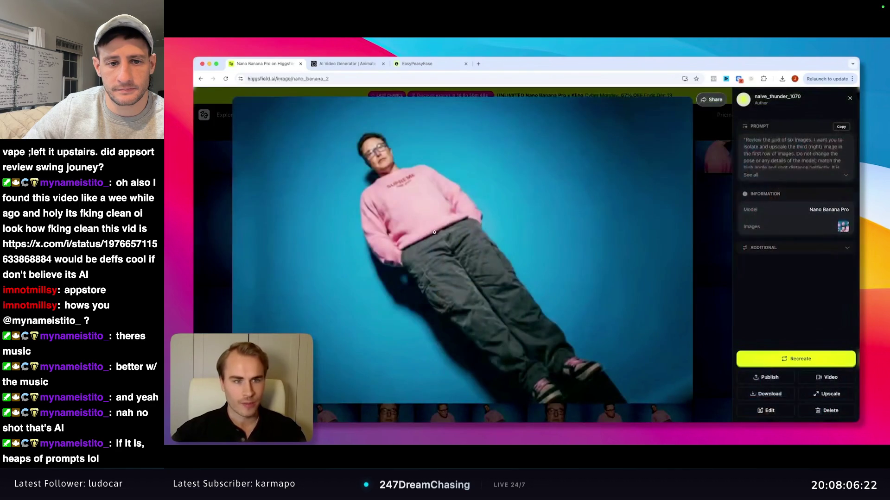
key(Escape)
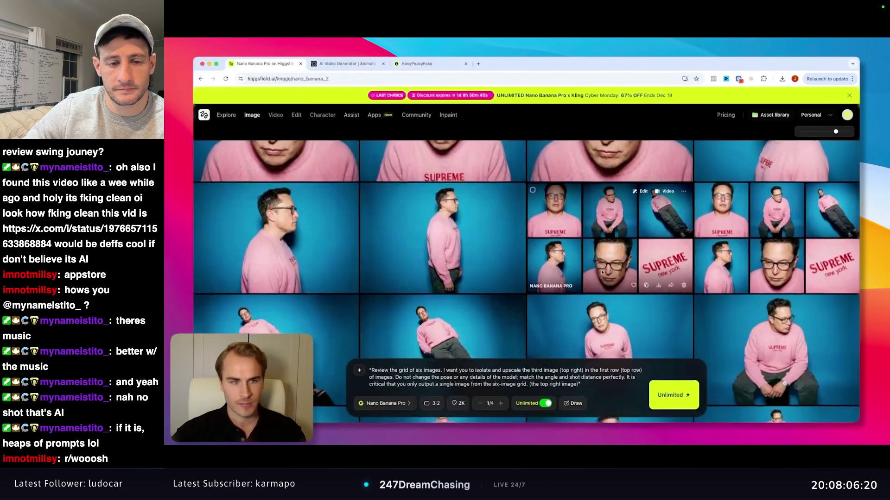
Pause on the SUPREME sweater close-up at 3:01 and exit full-screen playback.
click(295, 234)
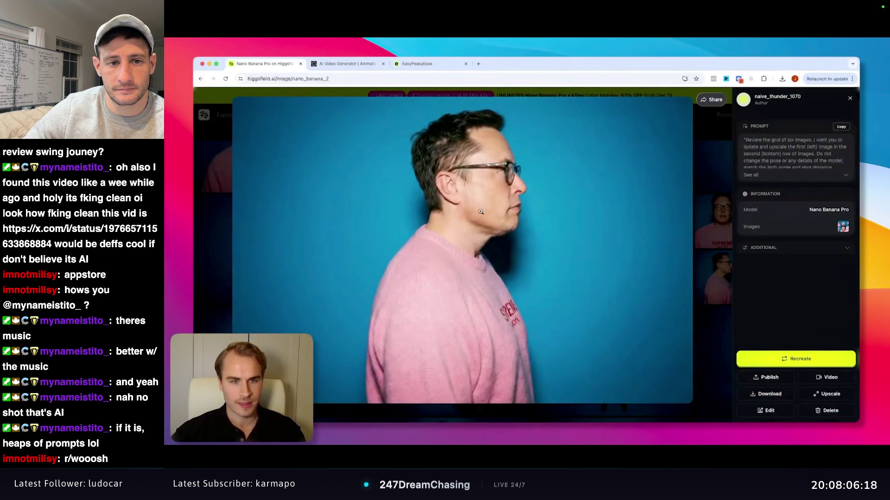
key(Escape)
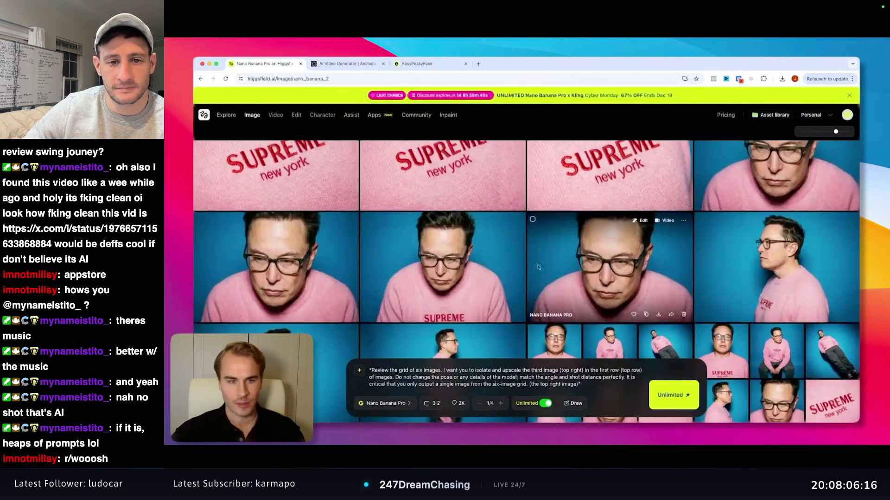
click(606, 265)
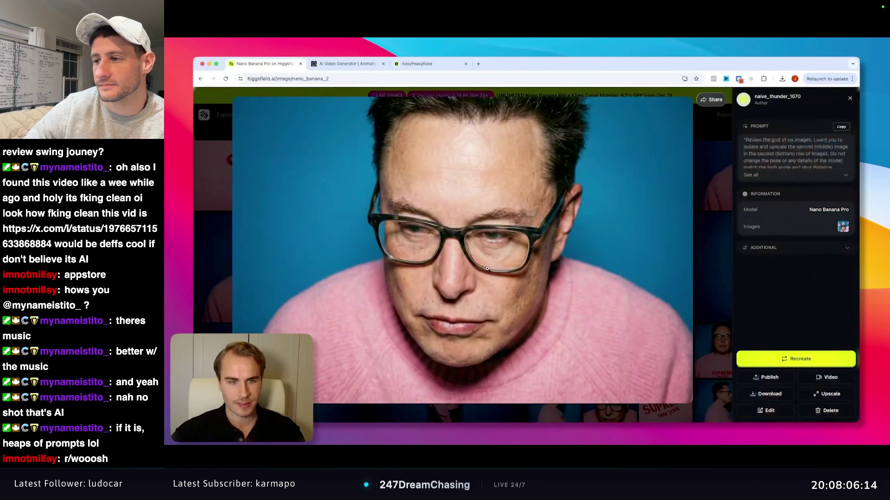
key(Escape)
click(576, 295)
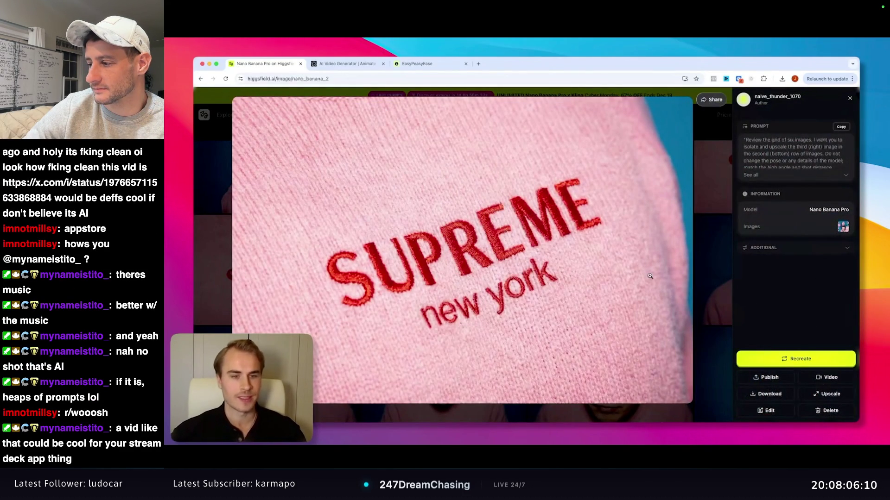
mouse_move(829, 330)
click(622, 239)
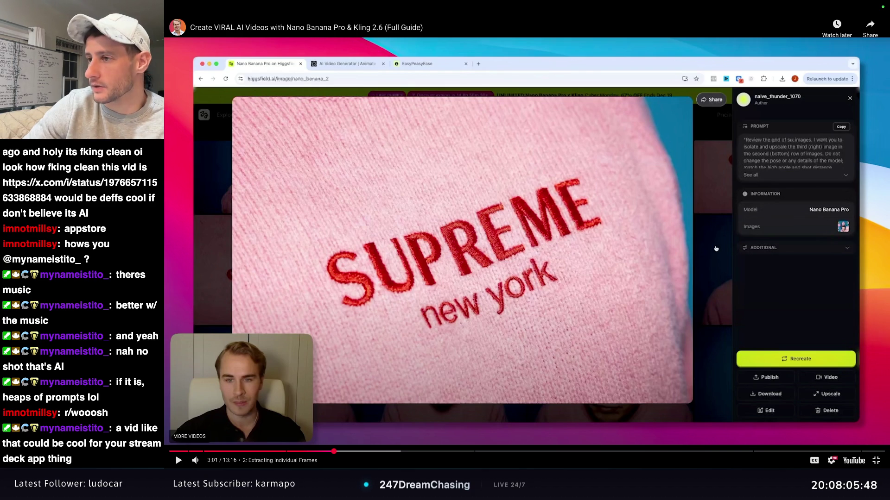
click(875, 460)
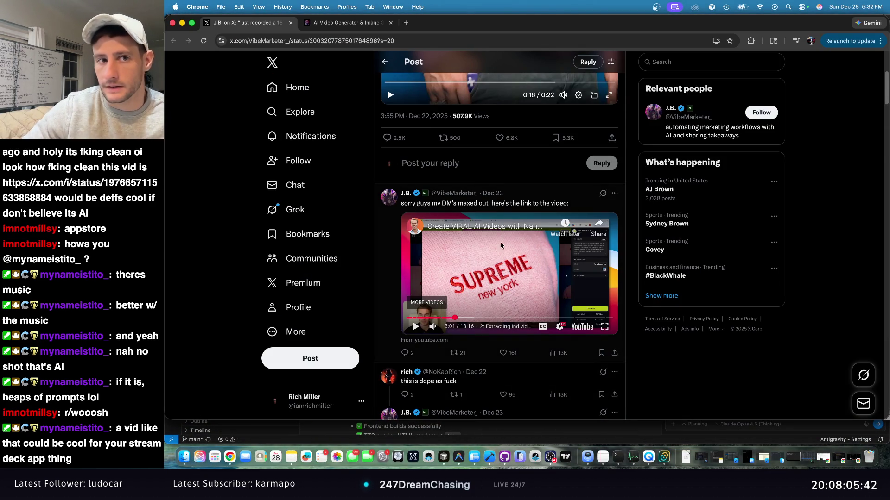
click(363, 24)
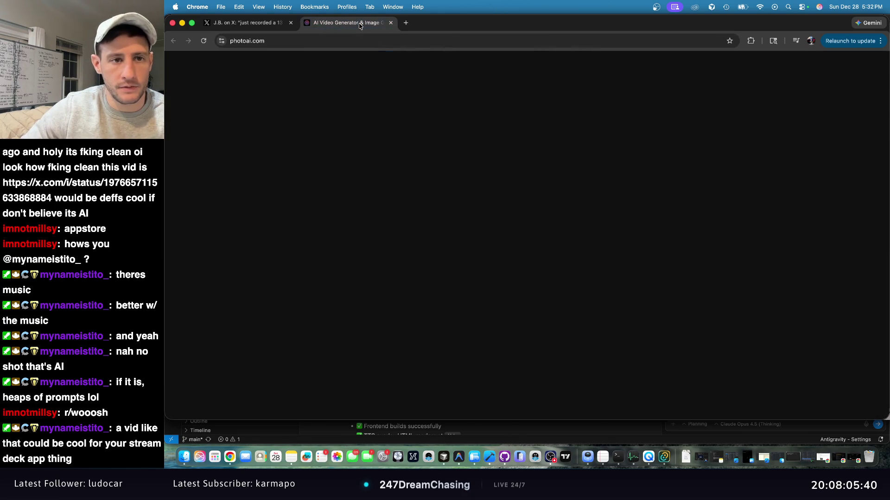
click(246, 22)
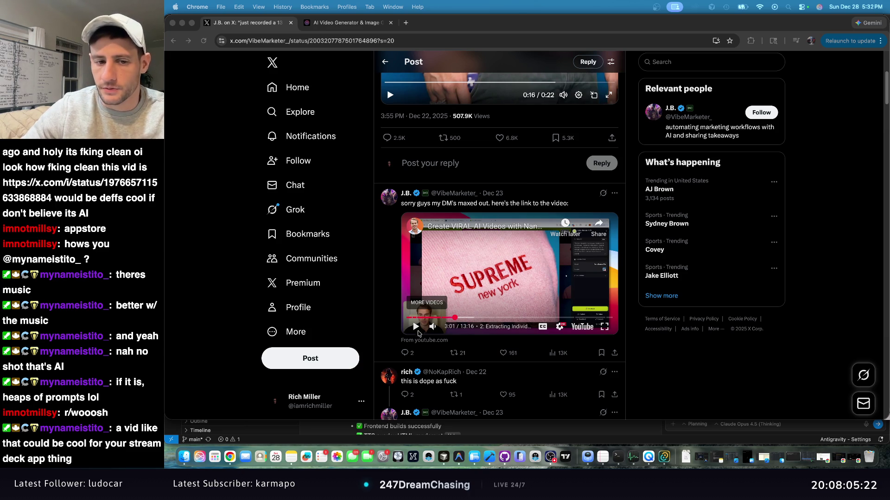
click(612, 327)
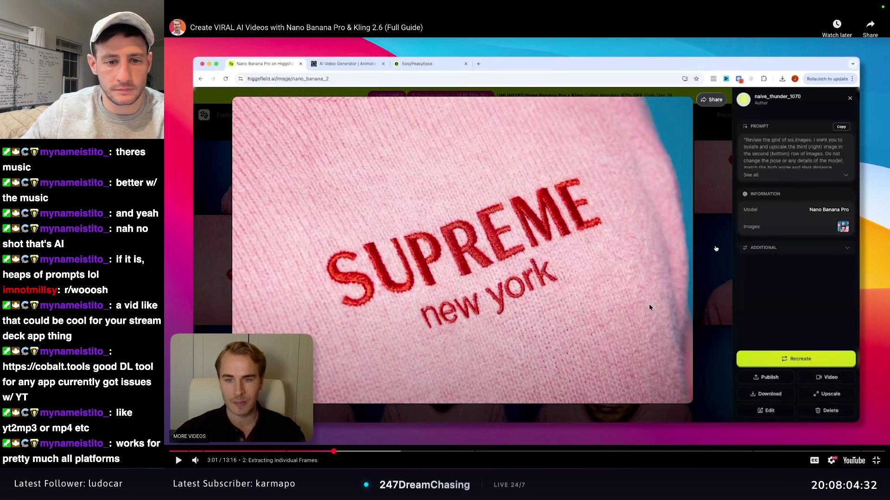
Resume the full-screen YouTube tutorial so it plays on to the wrist-and-watch close-up prompt at 3:11.
click(242, 401)
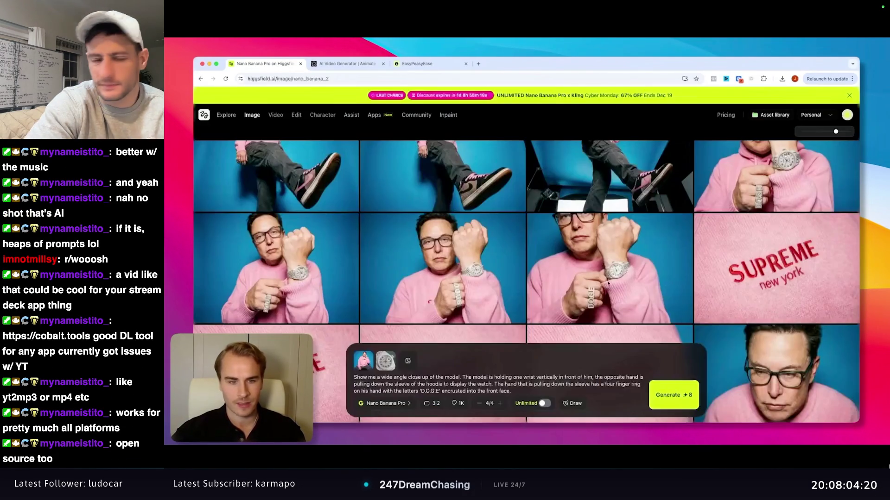
mouse_move(887, 466)
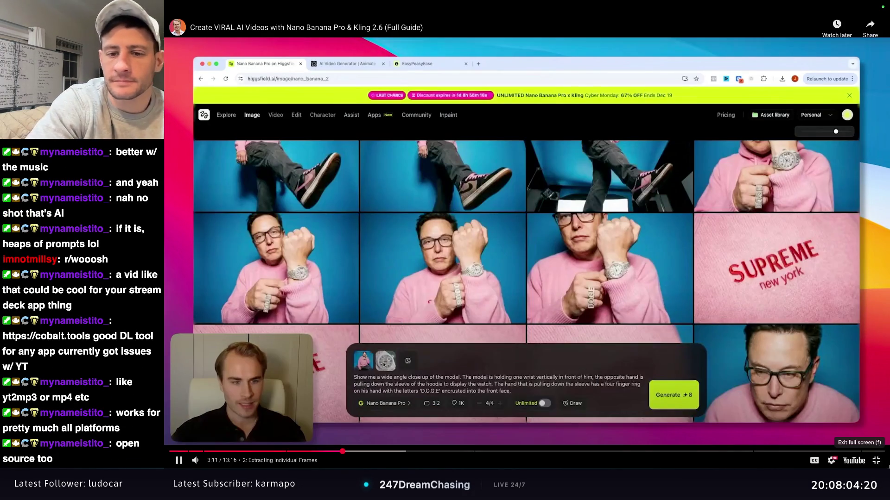
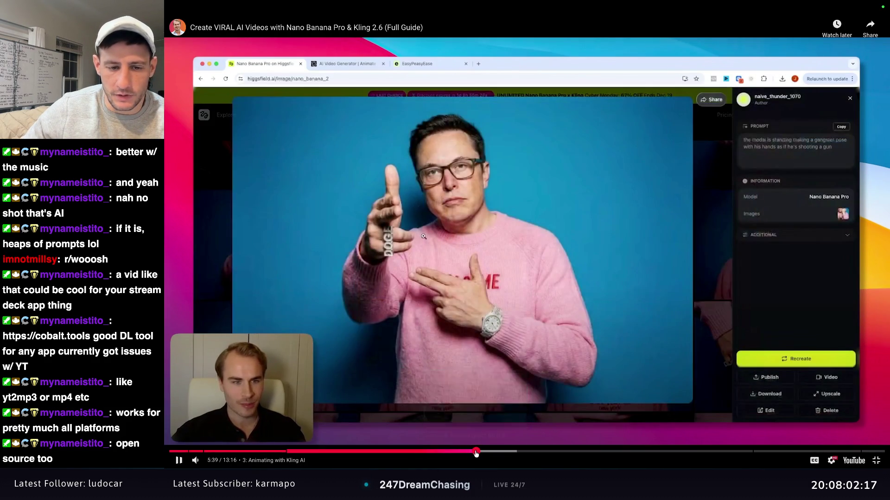
Jump the AI video guide ahead through the Step 3 Kling animation clips, including the watch close-up.
click(477, 453)
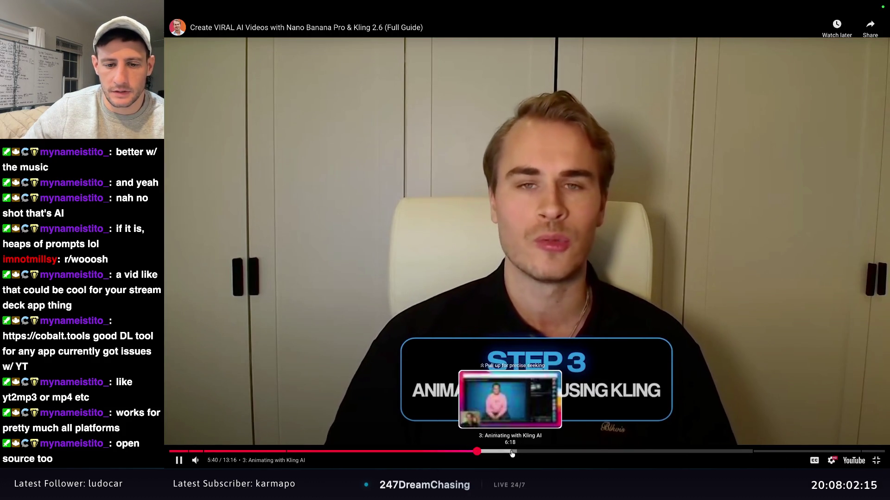
click(516, 453)
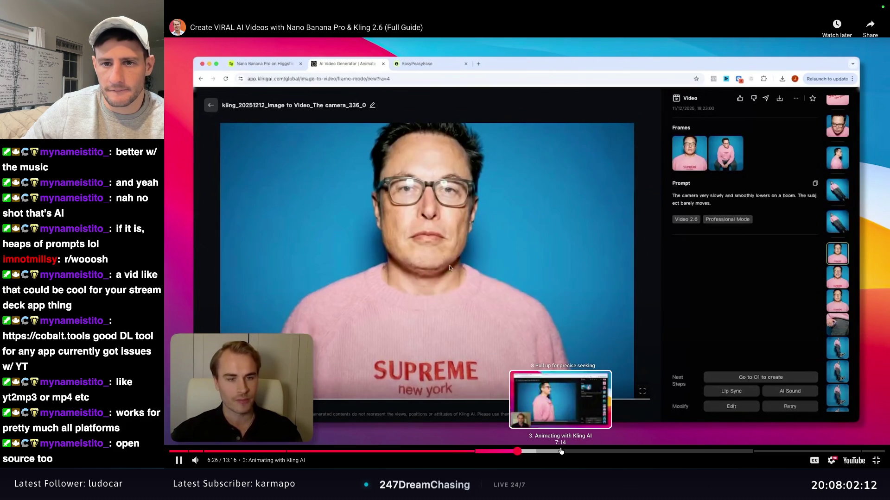
click(561, 451)
click(592, 451)
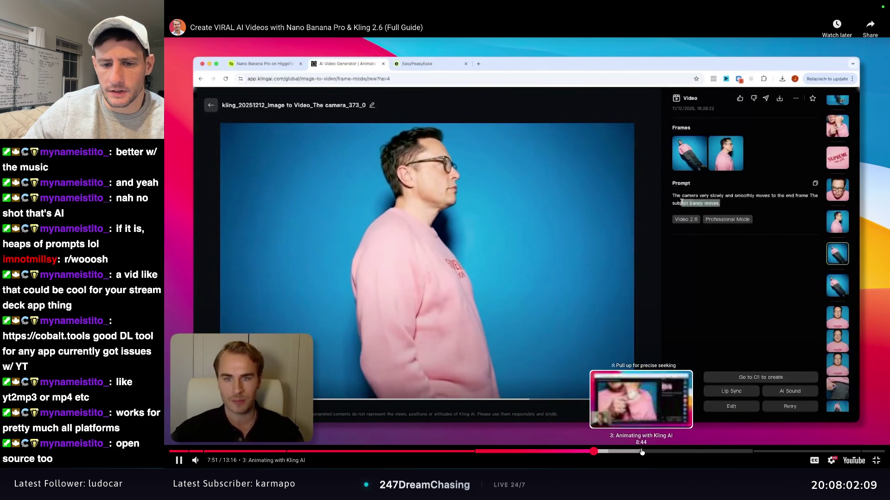
click(641, 452)
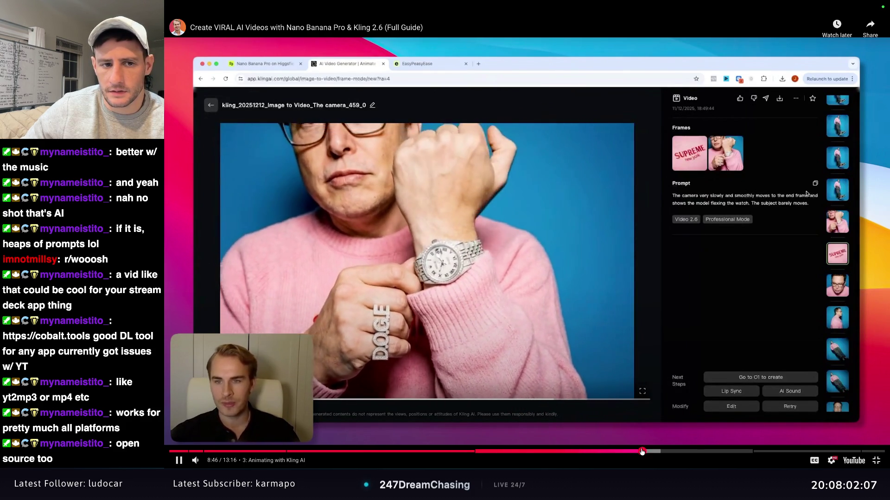
click(682, 451)
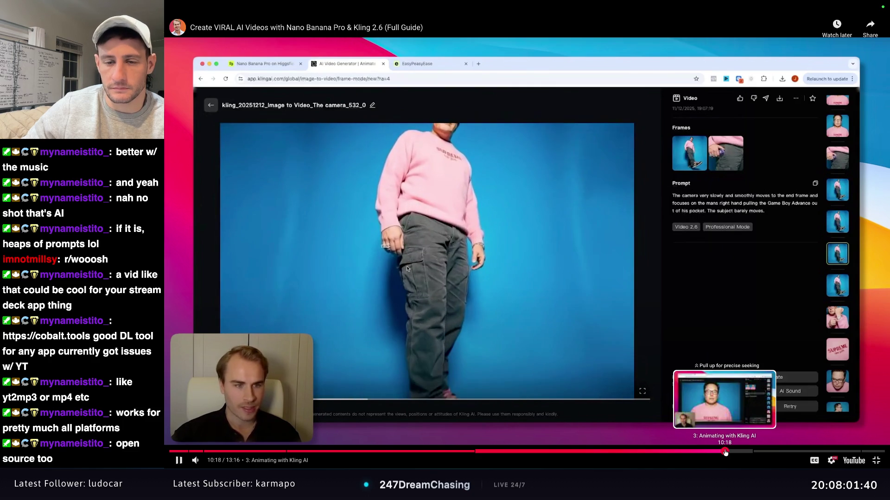
Skip to the Step 4 EasyPeasyEase stitching chapter near 12:06, exit fullscreen, and pause the guide.
click(725, 452)
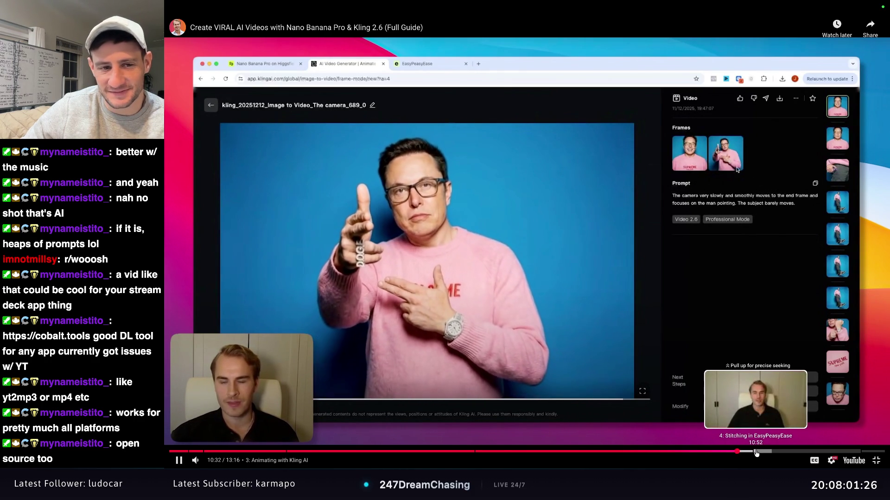
click(756, 451)
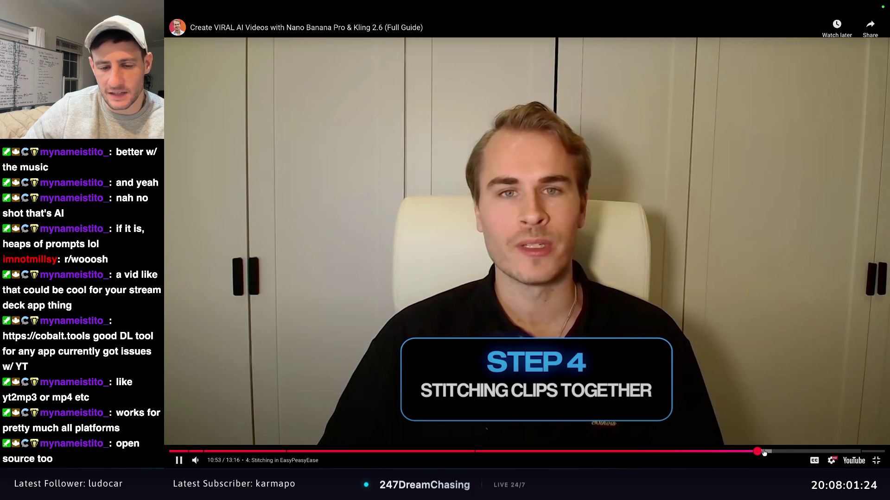
click(777, 454)
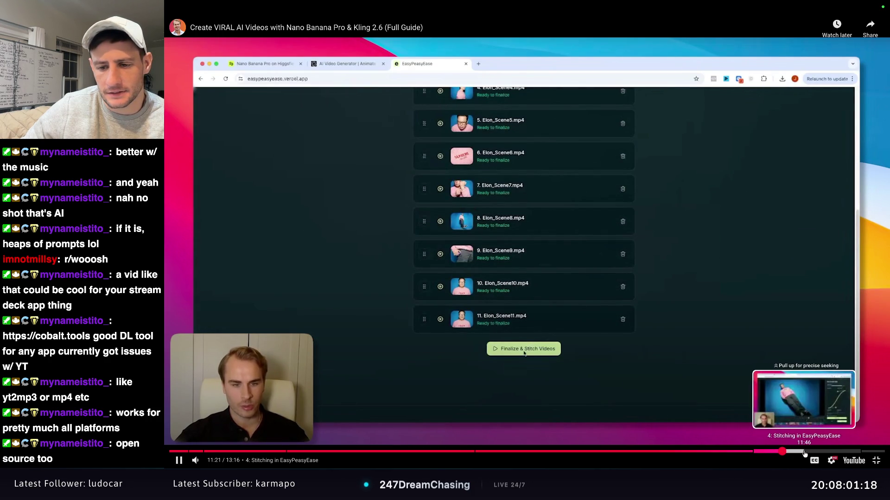
click(806, 452)
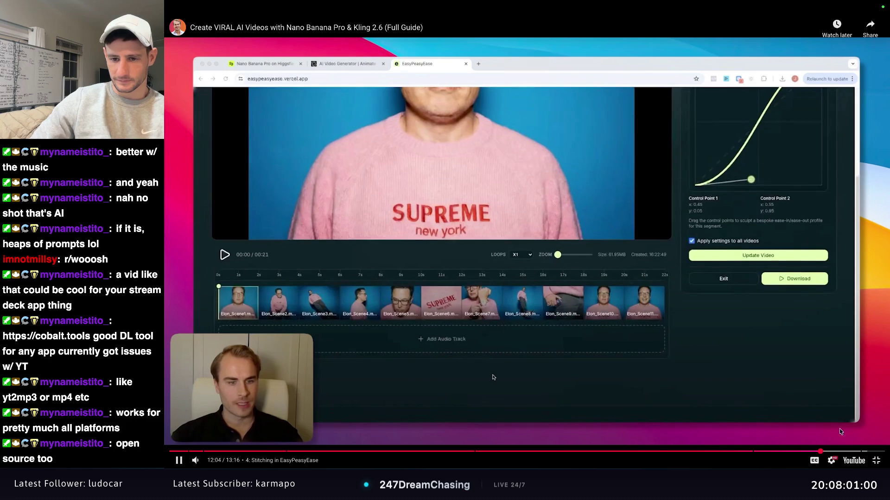
click(876, 460)
click(445, 243)
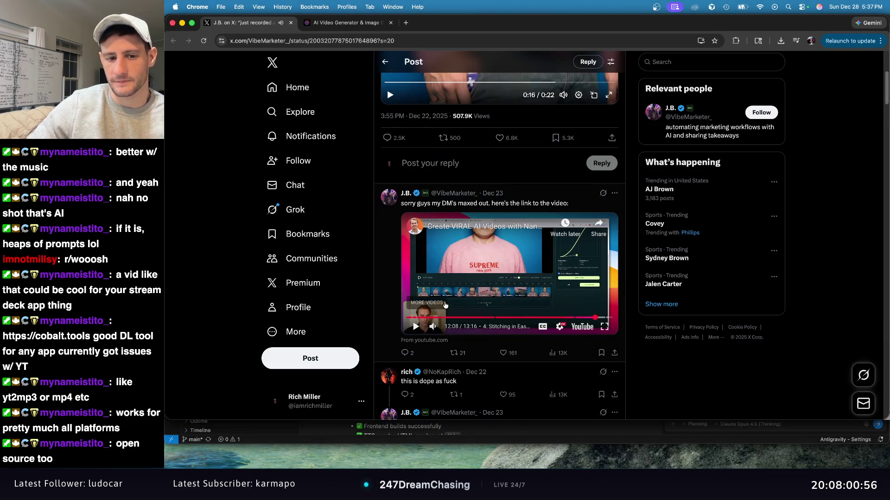
Minimize the photoai window to bring HeyGen's Home page into focus.
click(342, 28)
key(super+m)
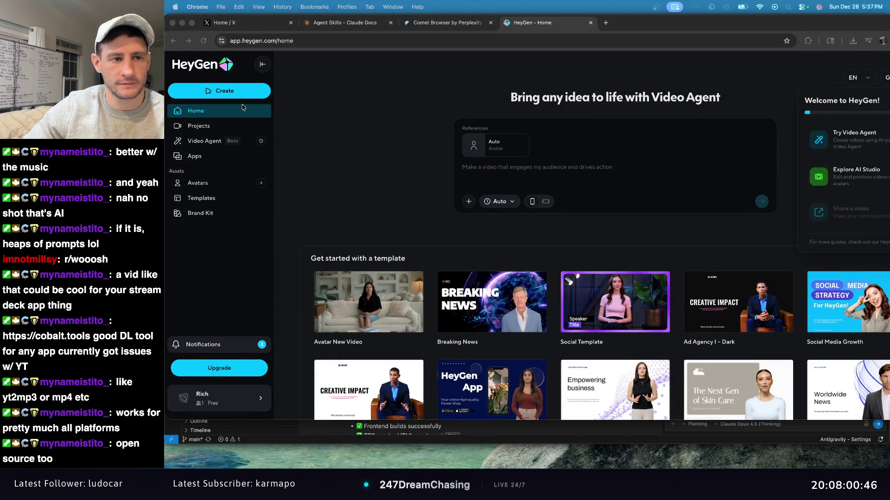
click(348, 110)
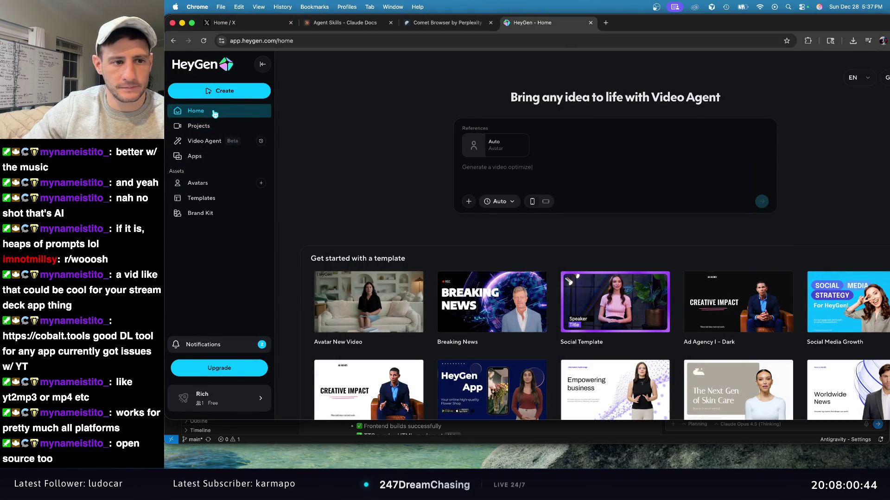
Open the Avatars page, briefly start a video draft from the avatar look, then return.
click(218, 184)
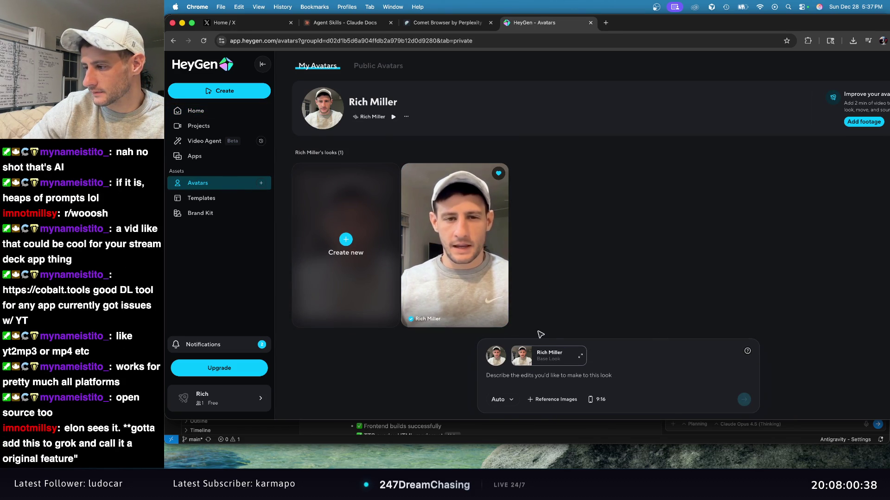
click(467, 175)
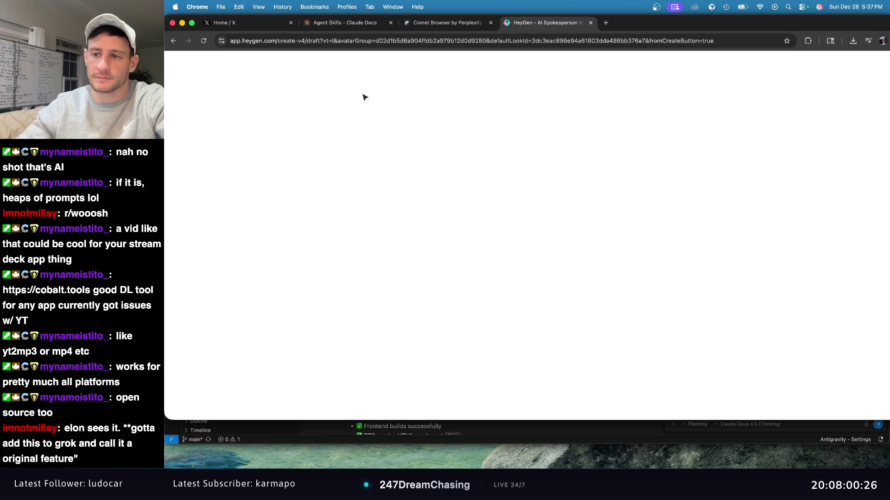
click(175, 43)
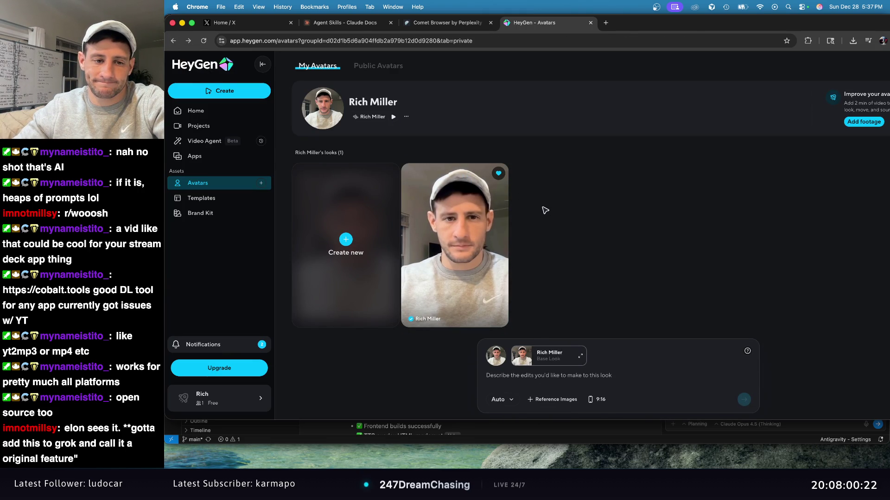
Open and close the look's options menu, collapse the editing panel, and reopen the avatar's options menu.
click(484, 171)
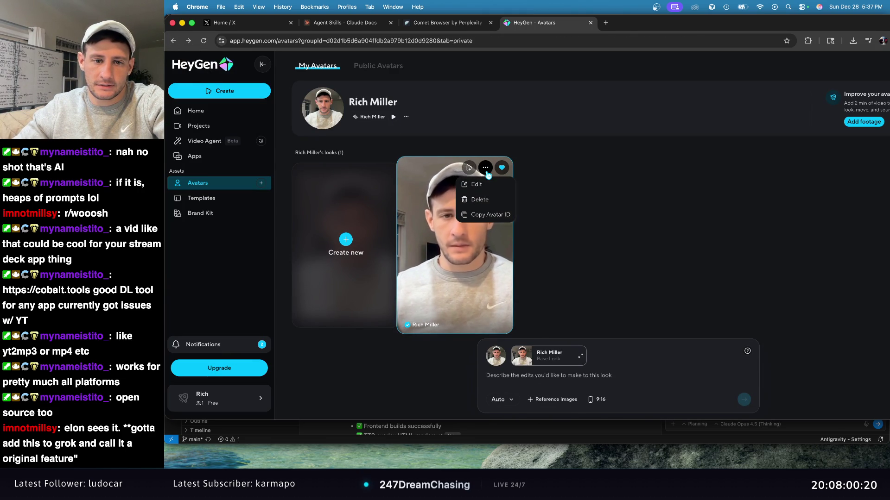
click(563, 222)
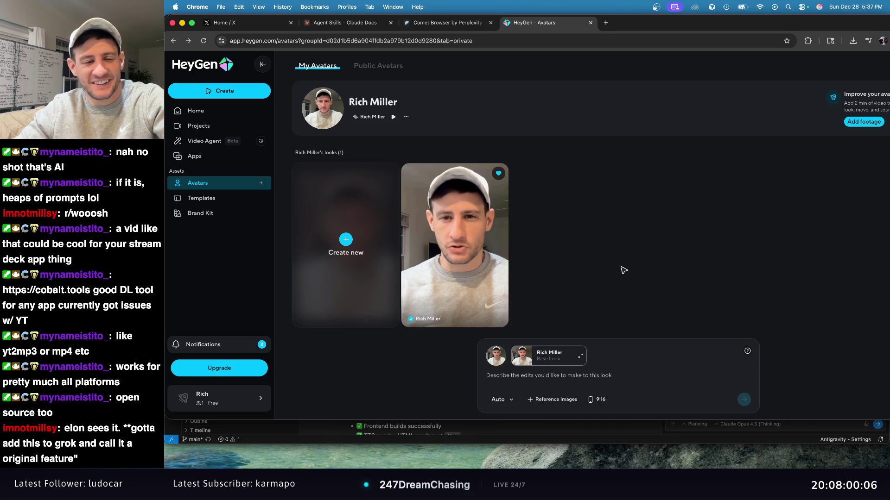
click(394, 120)
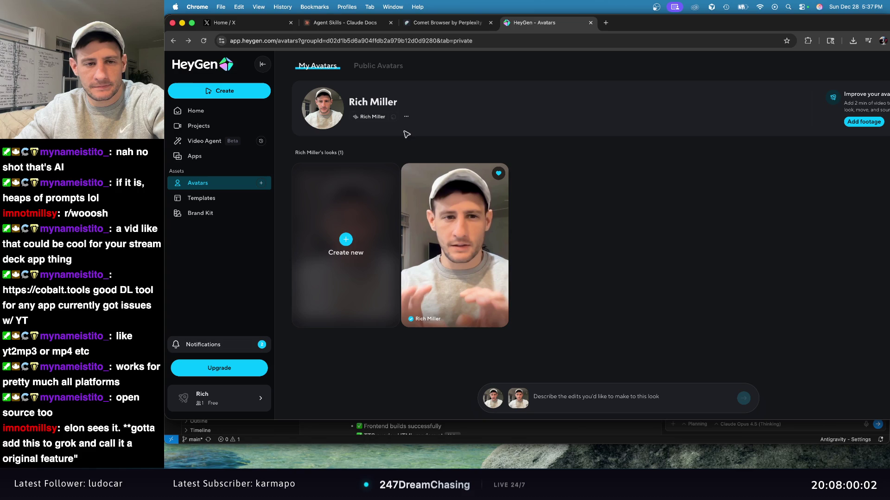
click(406, 117)
click(397, 121)
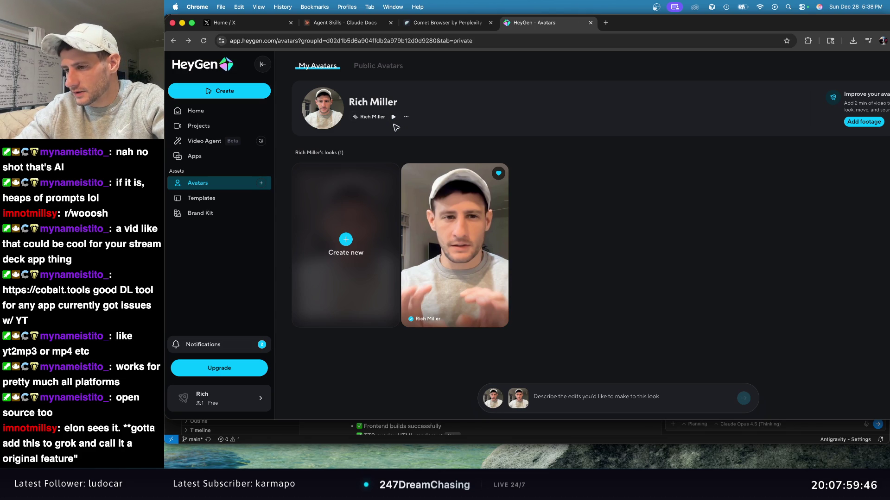
click(406, 117)
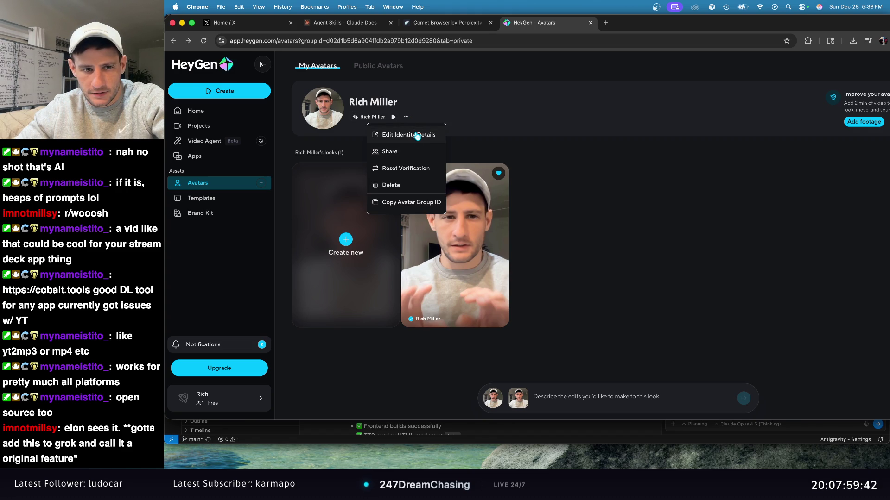
click(417, 135)
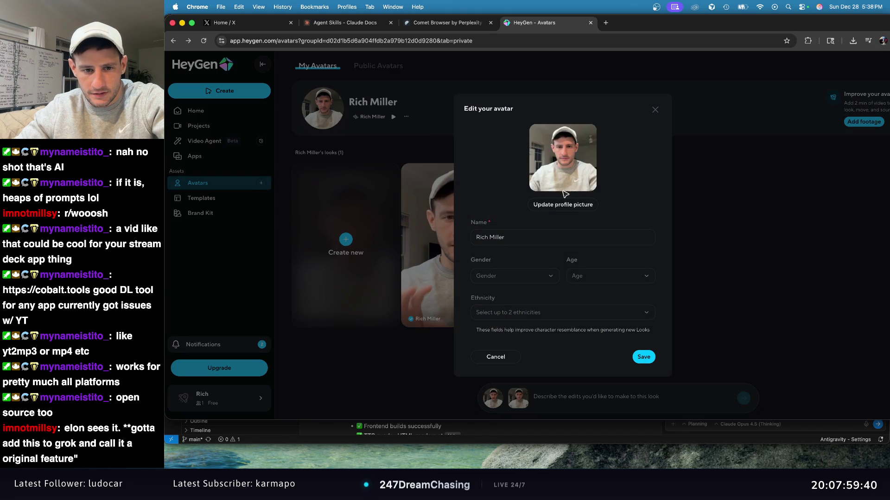
click(653, 111)
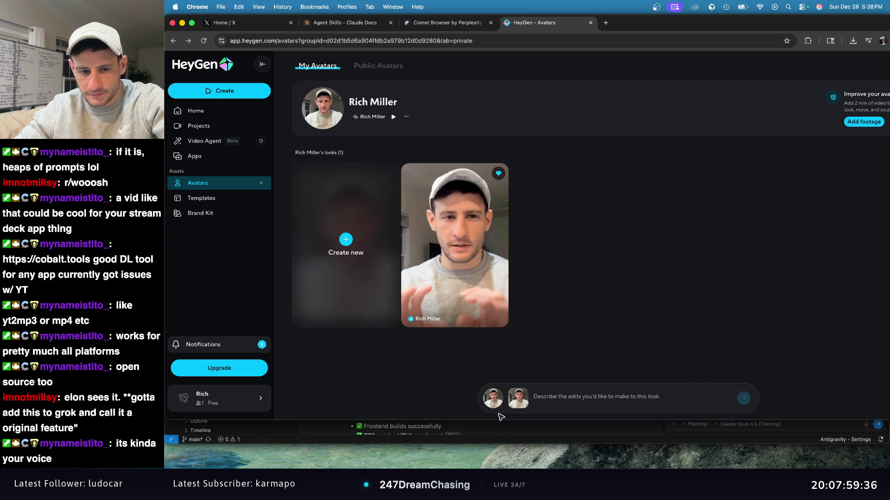
click(651, 392)
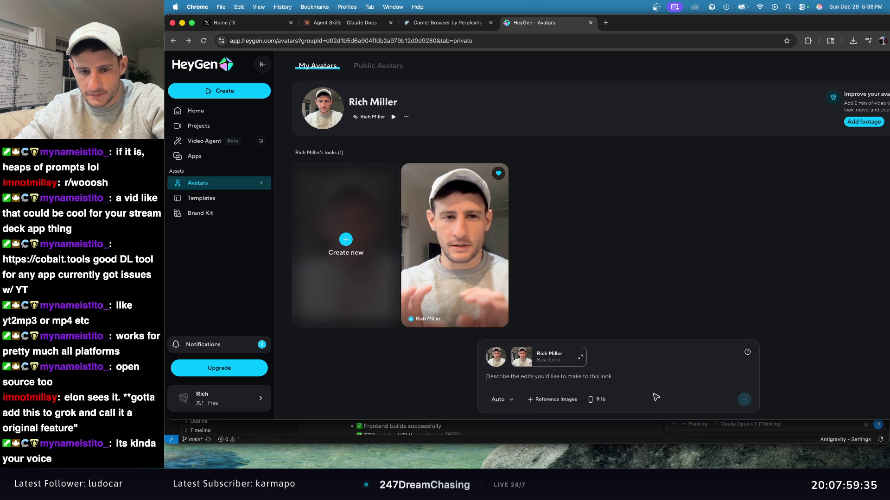
click(512, 400)
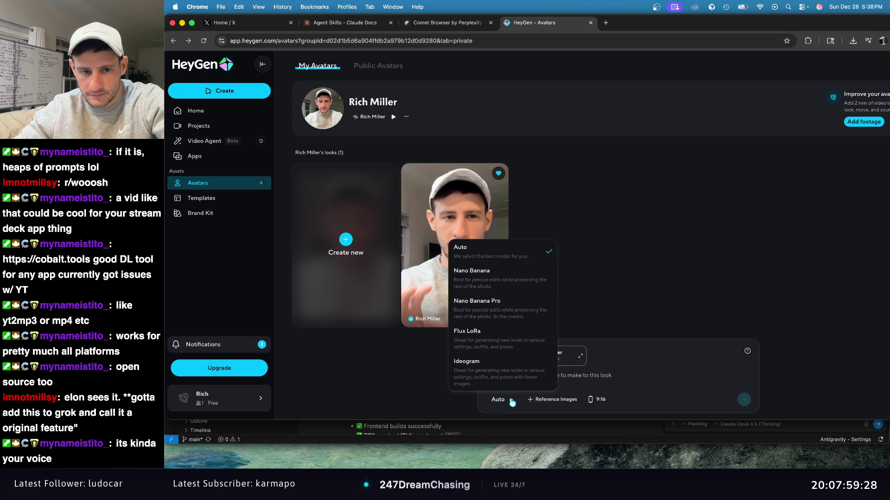
click(512, 400)
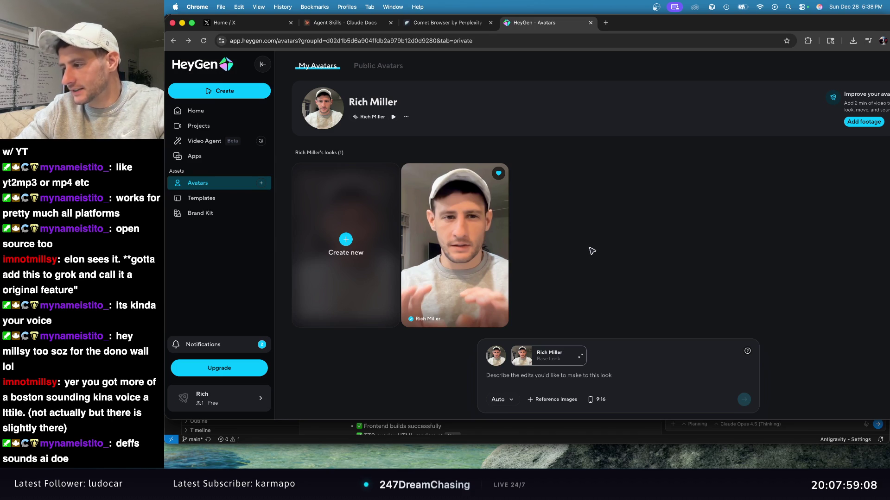
click(606, 234)
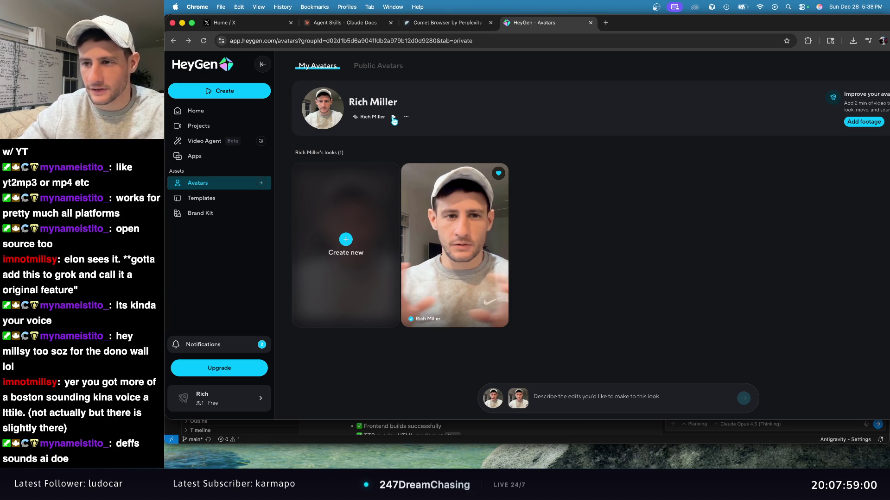
click(393, 118)
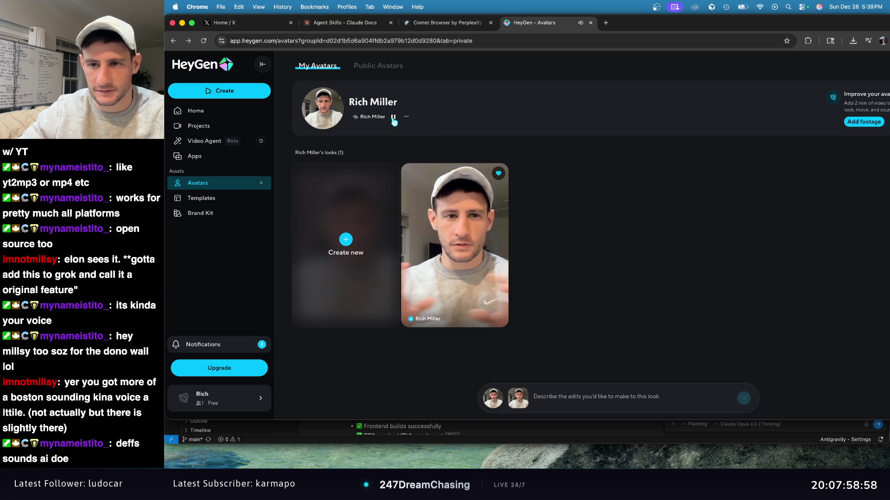
click(394, 118)
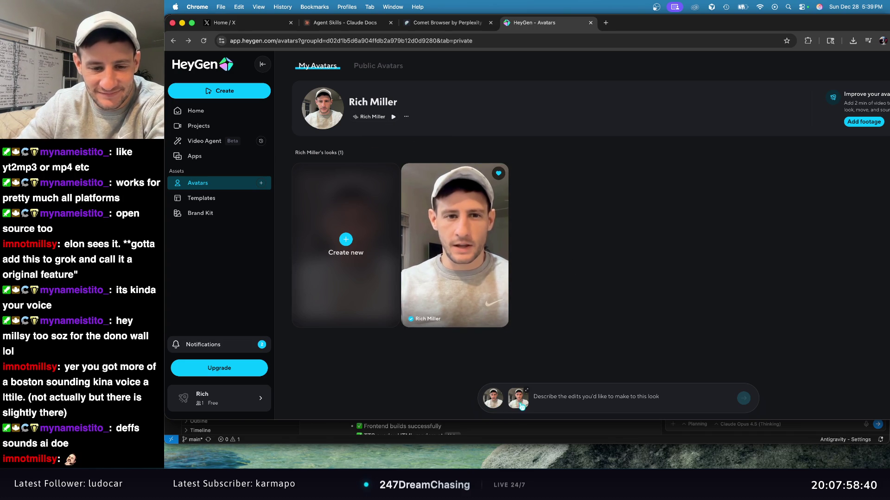
From the custom avatar look's menu, choose to create a video with this look.
mouse_move(497, 225)
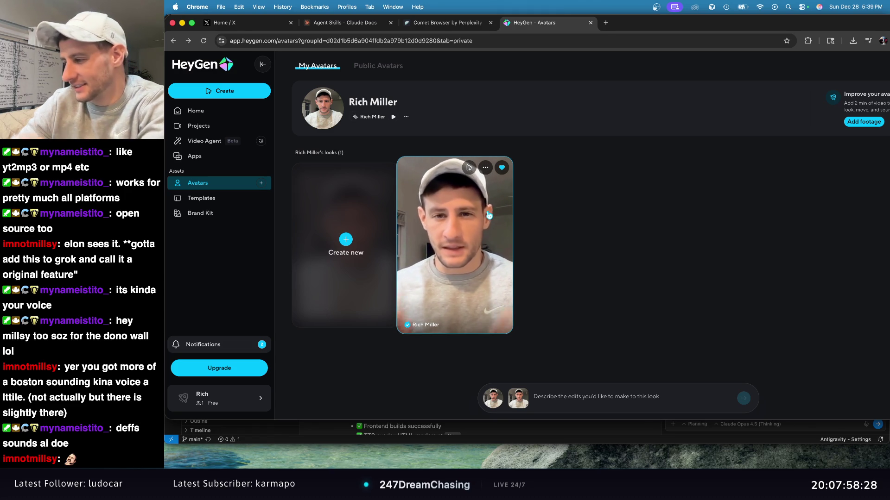
click(485, 169)
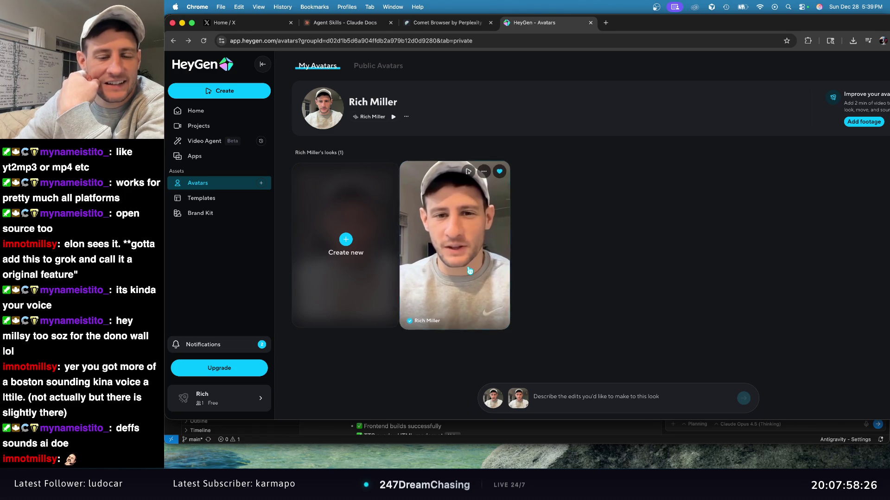
click(467, 169)
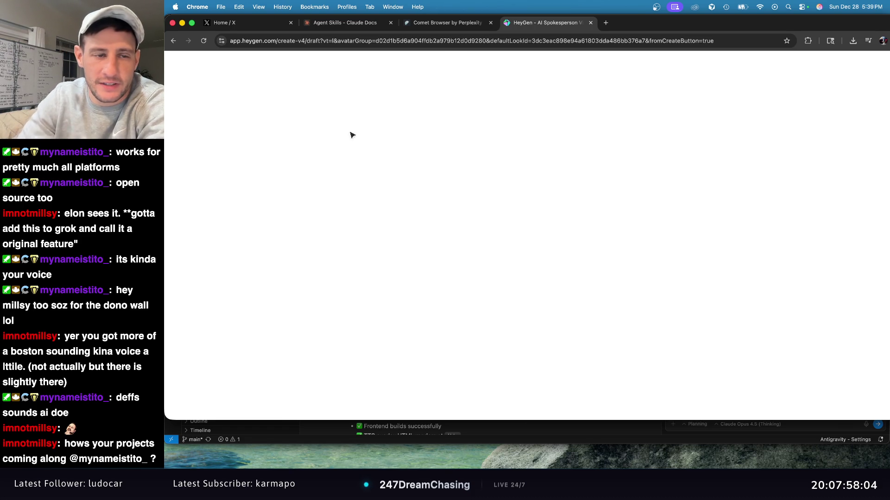
click(262, 21)
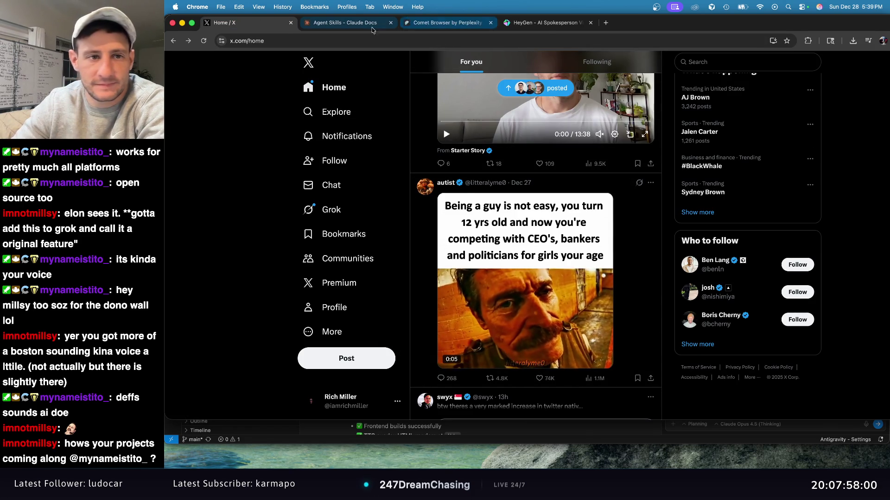
click(345, 22)
scroll(533, 162, down, 6)
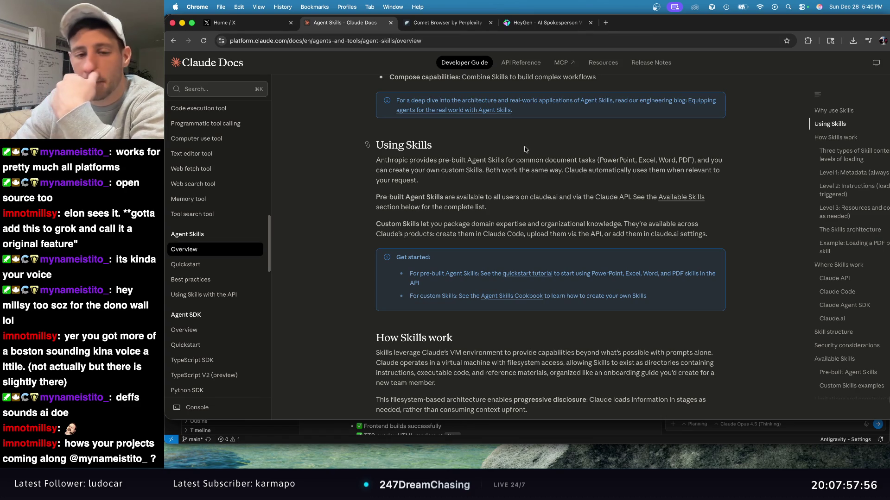
scroll(526, 149, down, 6)
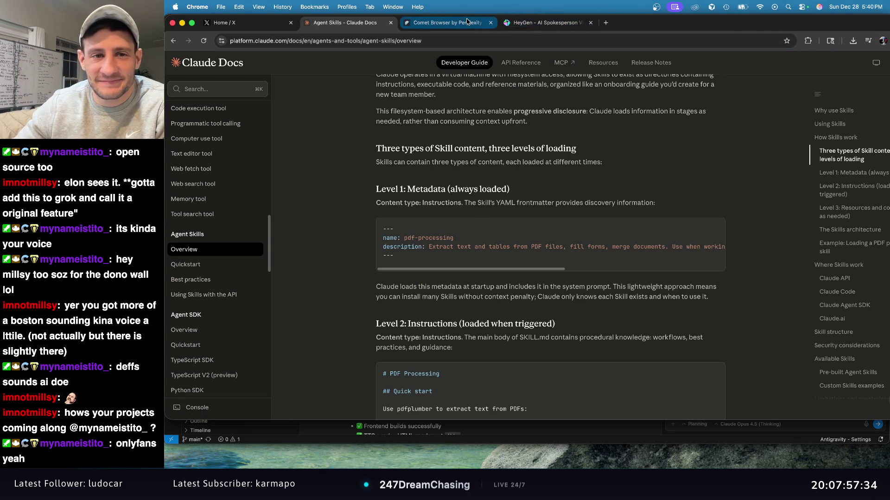
click(458, 23)
click(532, 23)
click(464, 21)
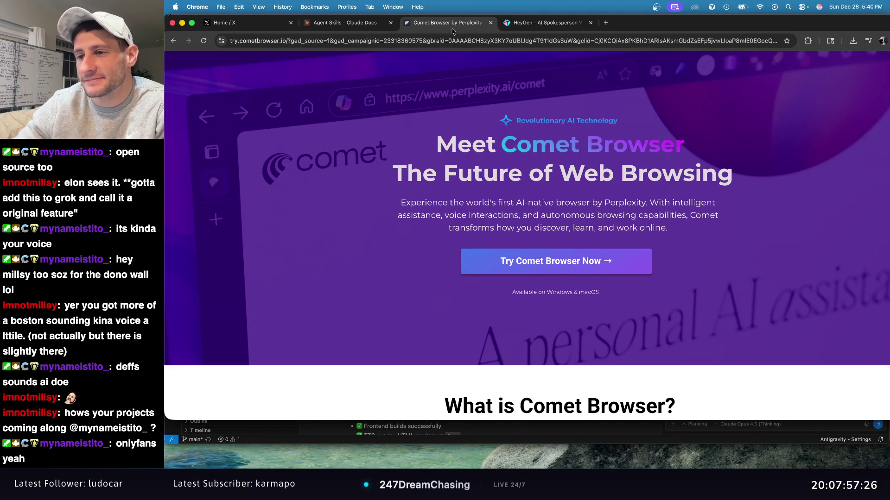
click(534, 29)
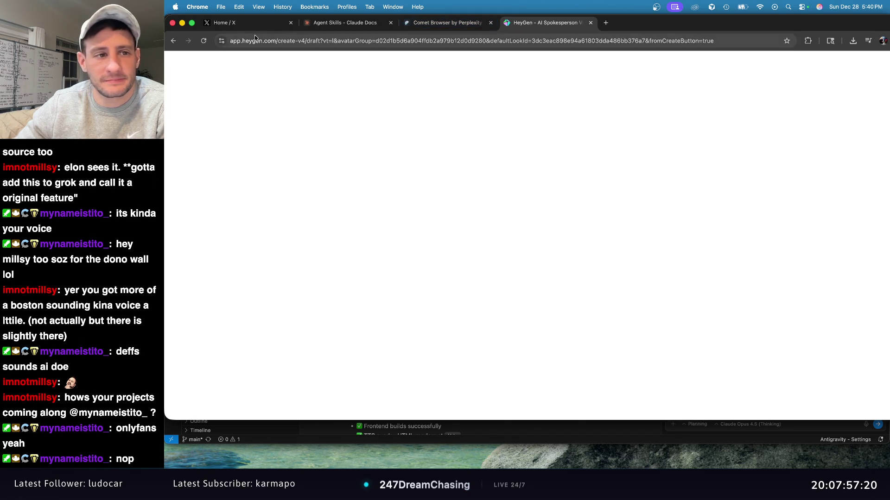
Reload the blank draft until the editor shows the Untitled Video with its Avatar IV scene.
click(203, 41)
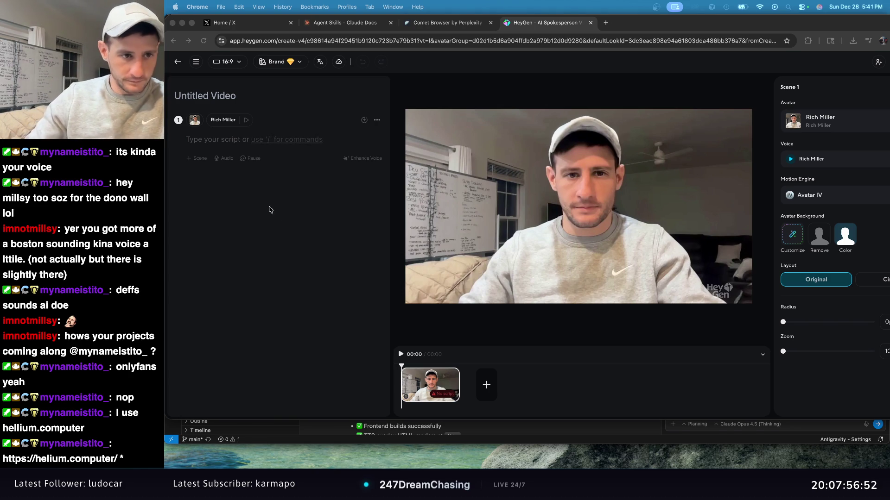
click(284, 216)
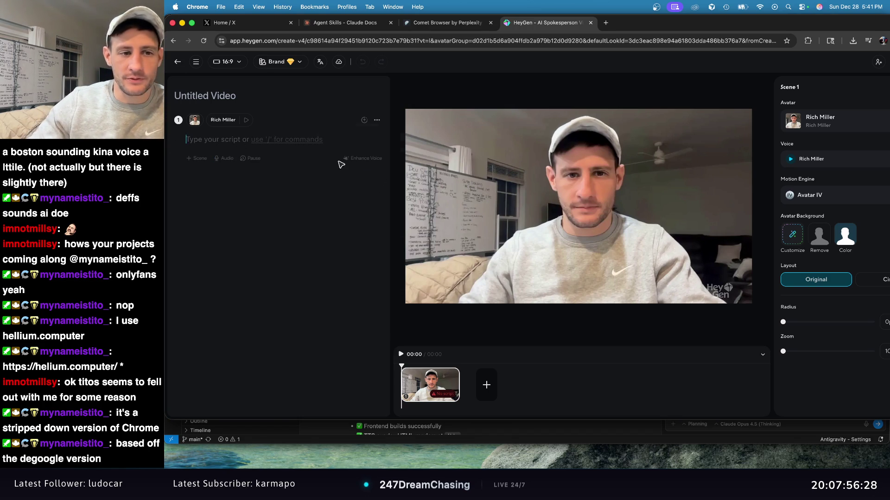
Generate a script with AI Script Writer from 'lets talk about degoogle web browser helium' and accept it.
text(/)
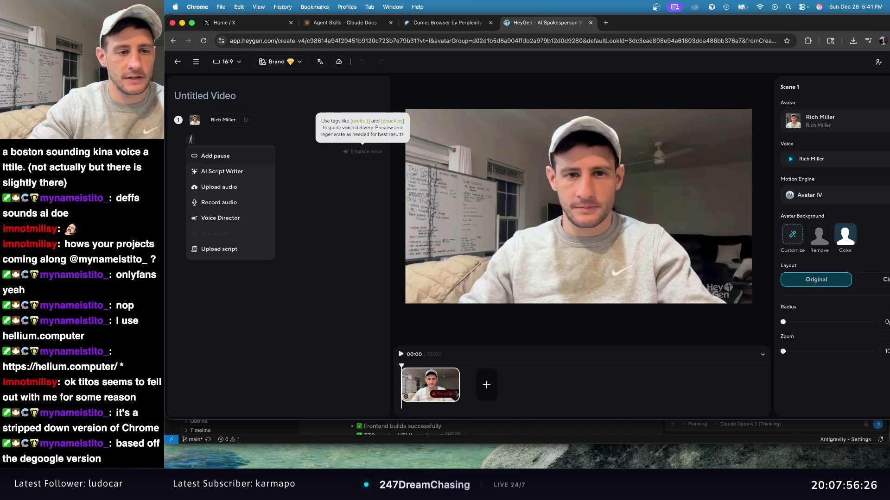
key(Return)
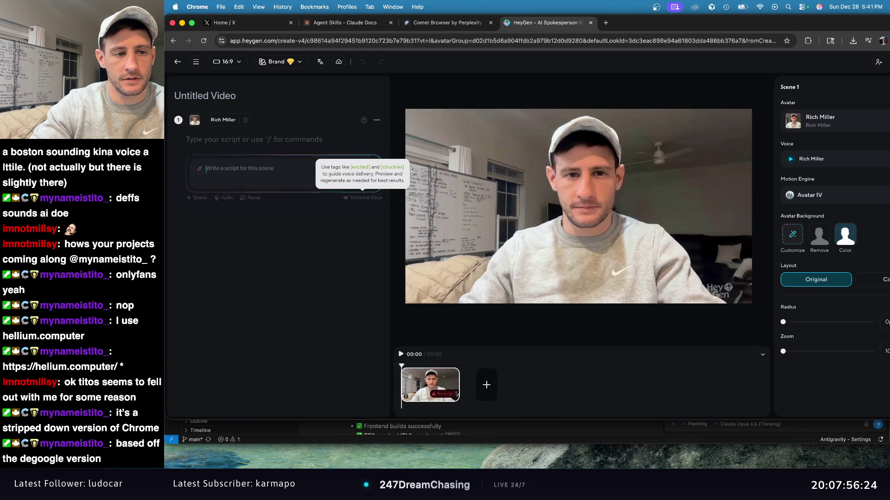
text(lets talk about)
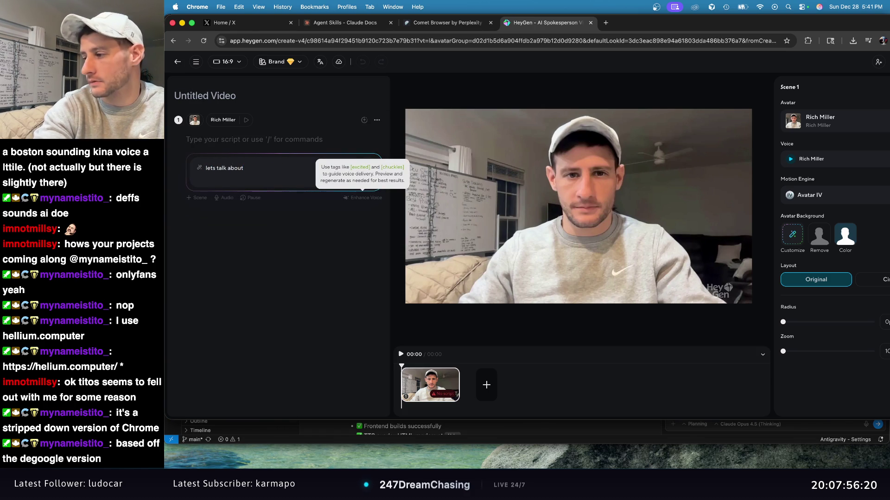
text( d)
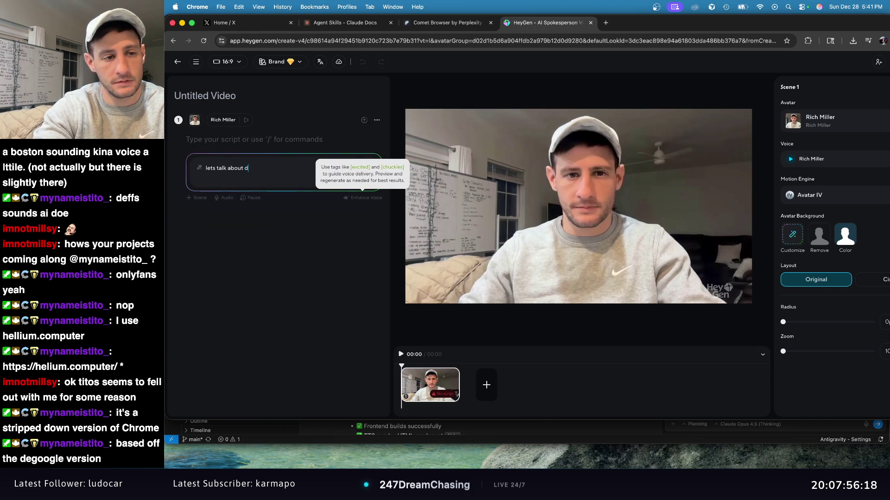
text(egoog)
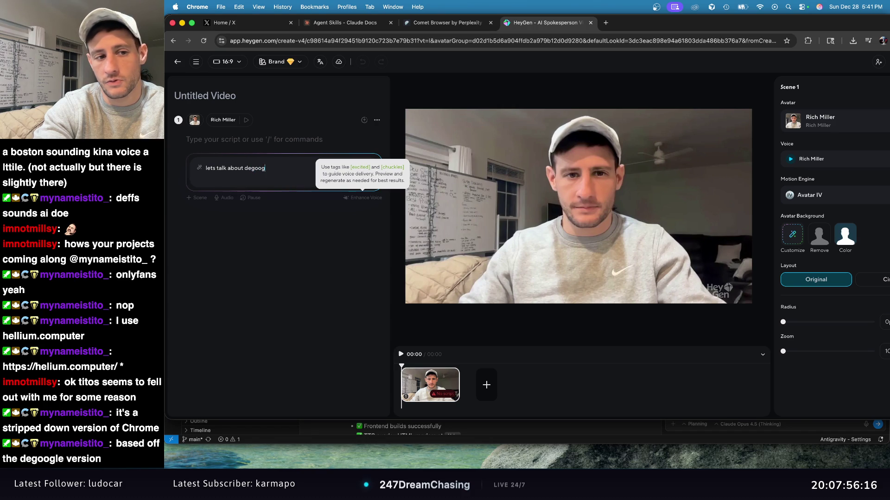
text(le web browser heli)
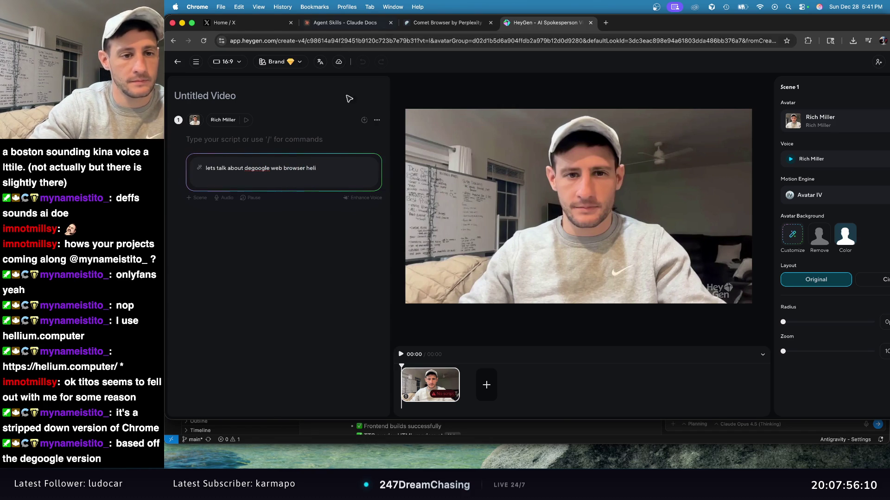
text(ium)
key(Return)
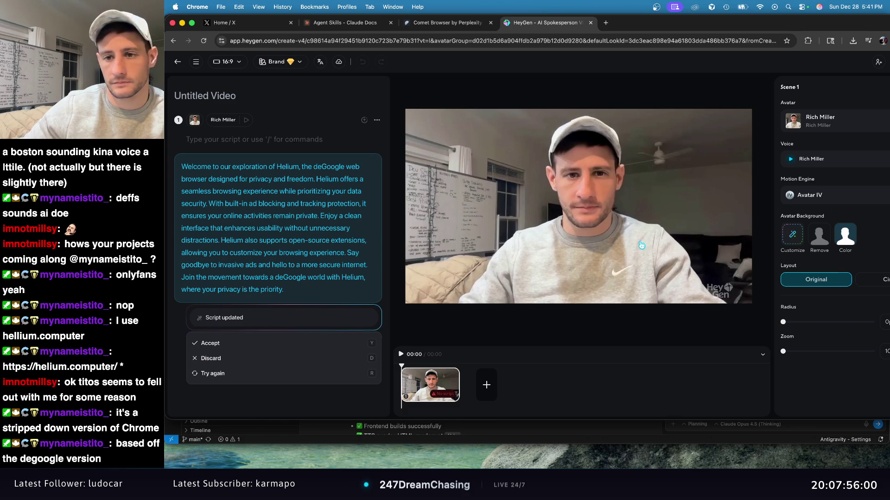
key(y)
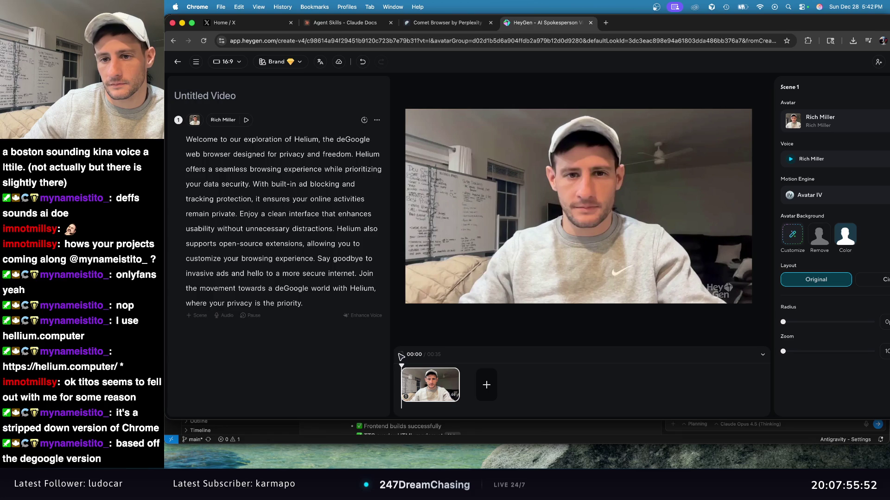
Preview the spoken Helium script, scrub to about 00:06, then bring up the Generate video settings.
click(402, 357)
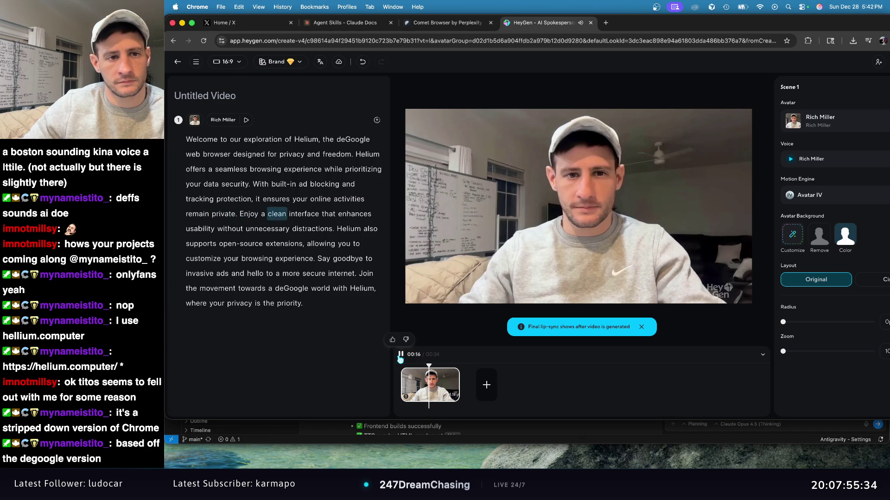
click(260, 179)
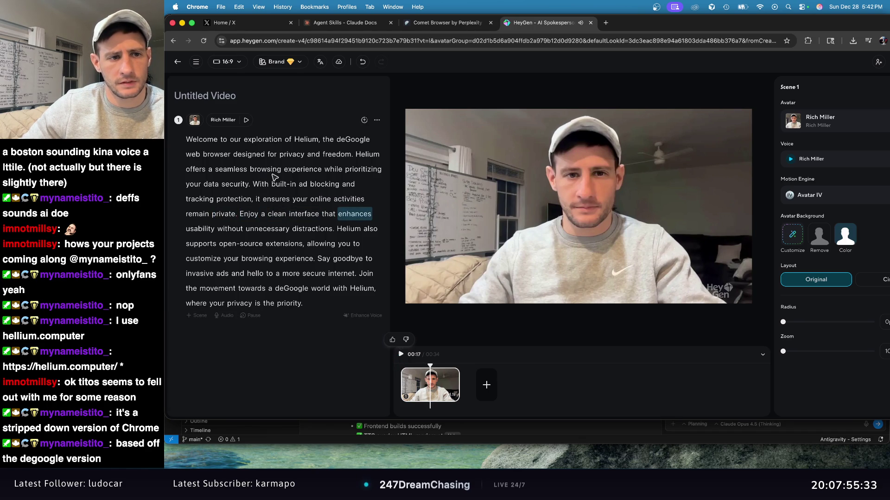
click(247, 121)
click(248, 123)
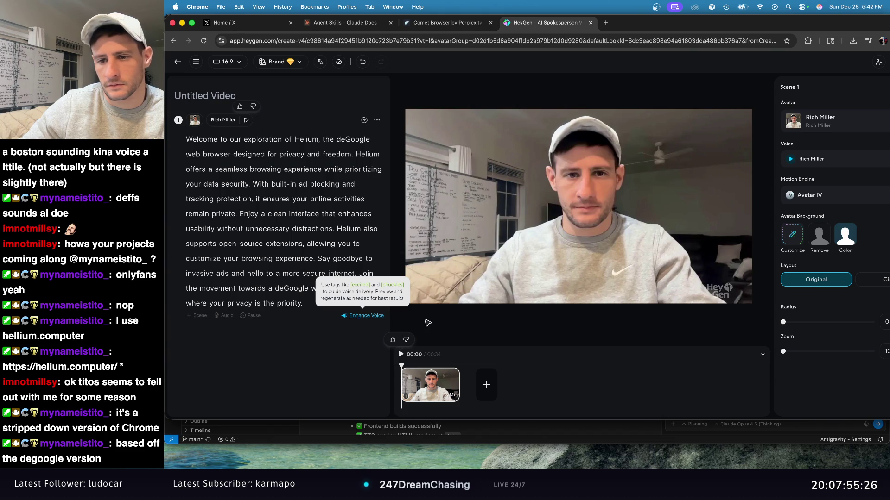
double_click(731, 29)
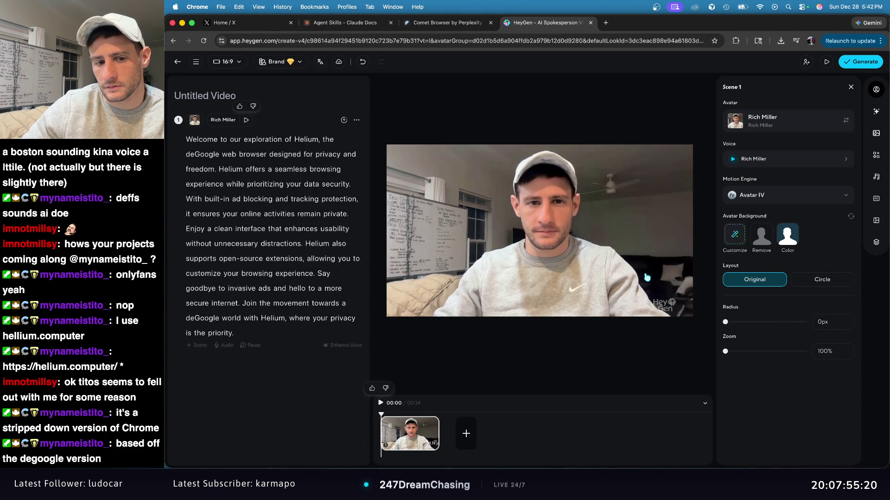
mouse_move(381, 414)
mouse_down()
mouse_move(412, 414)
mouse_move(382, 414)
mouse_up()
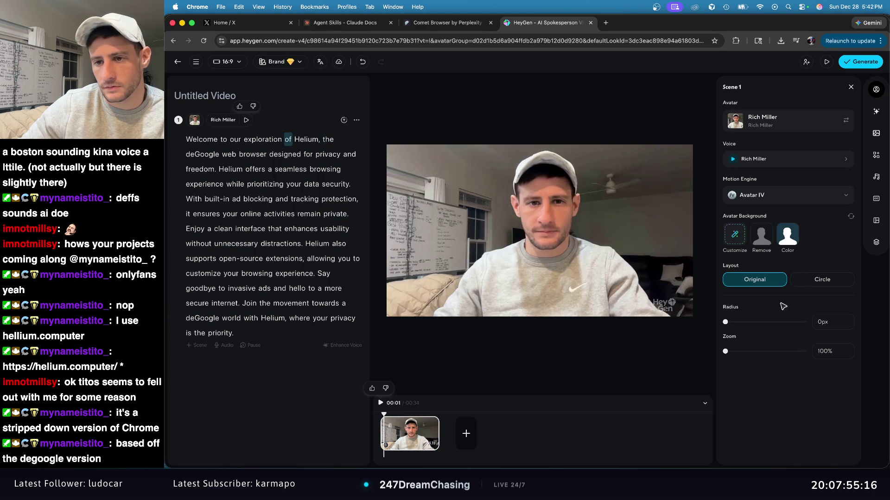
click(857, 64)
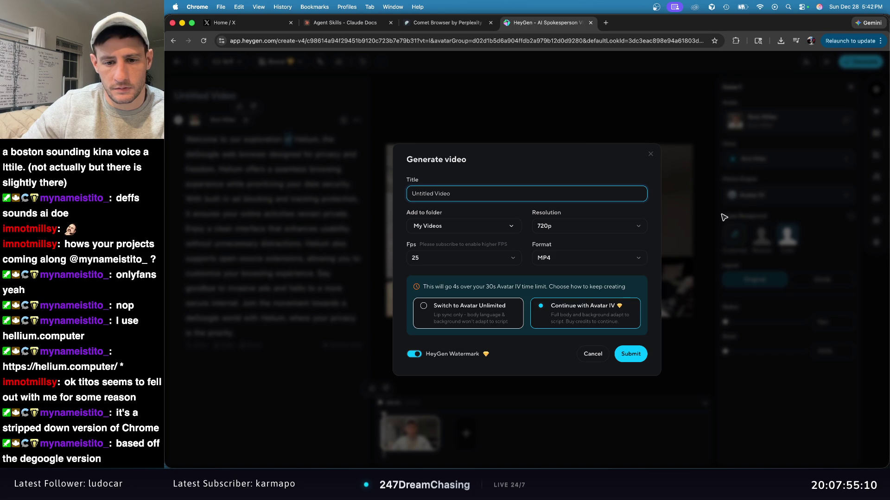
Switch to Avatar Unlimited, change the title to 'test', and submit the video.
click(500, 326)
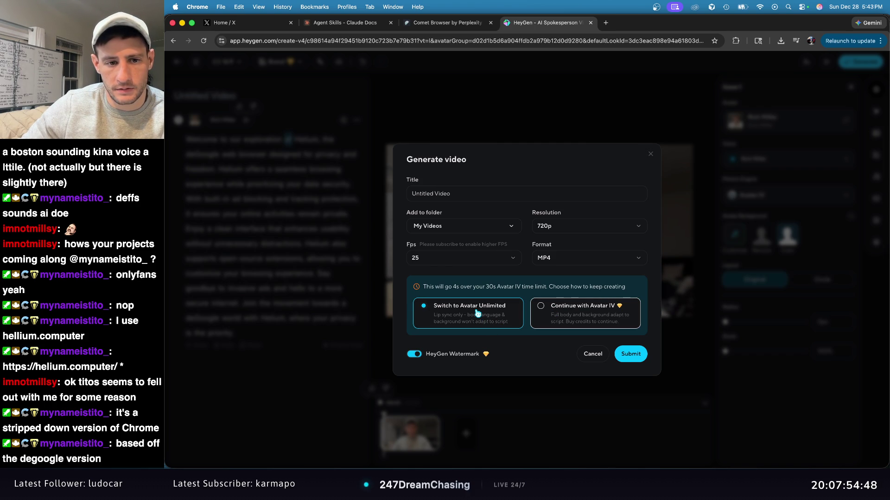
click(458, 192)
key(super+a)
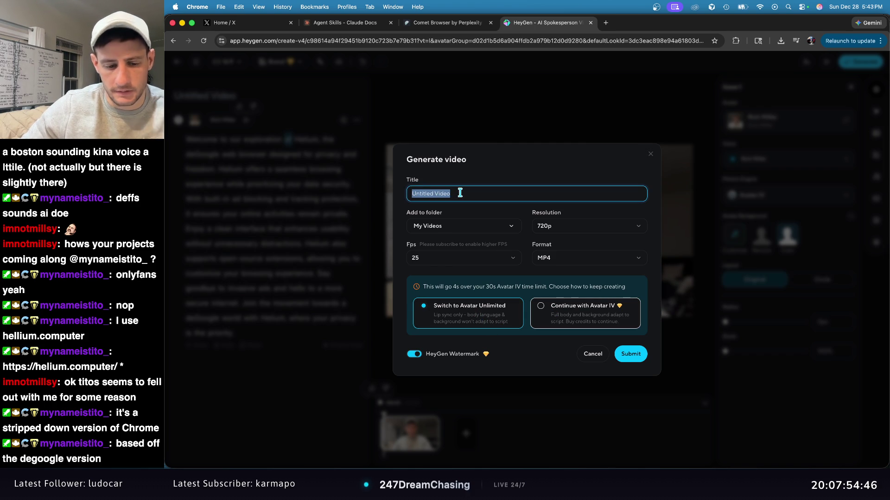
text(test)
click(634, 356)
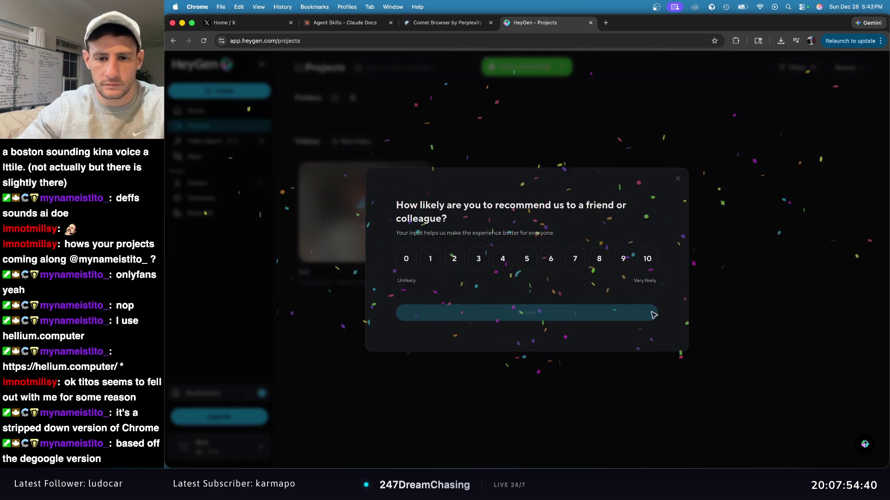
Dismiss the recommendation survey, then open the finished 34-second 'test' video's page.
click(678, 179)
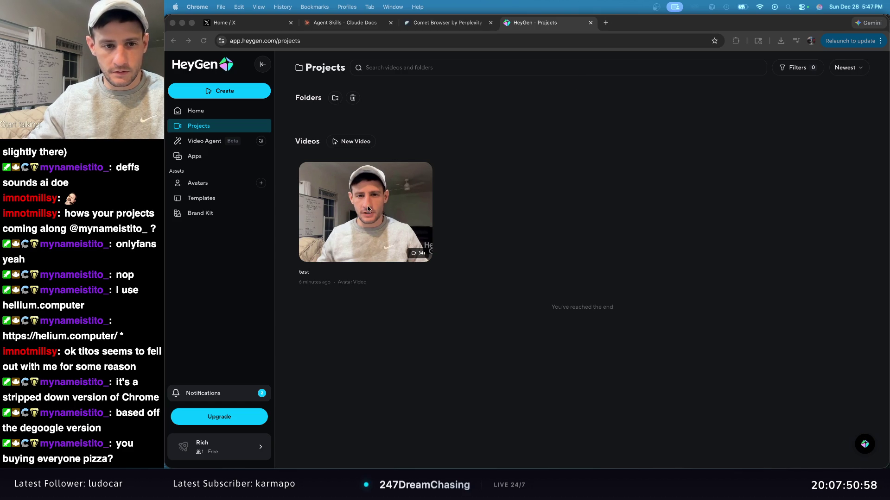
click(371, 208)
mouse_move(379, 209)
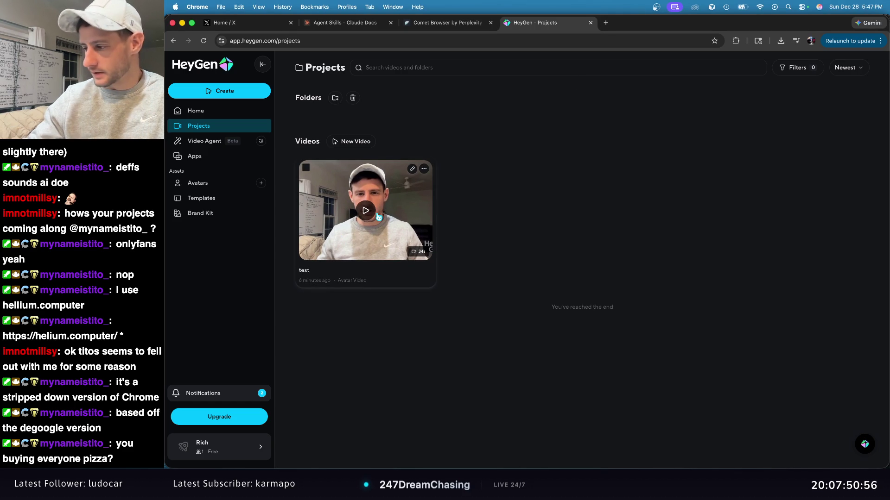
click(363, 237)
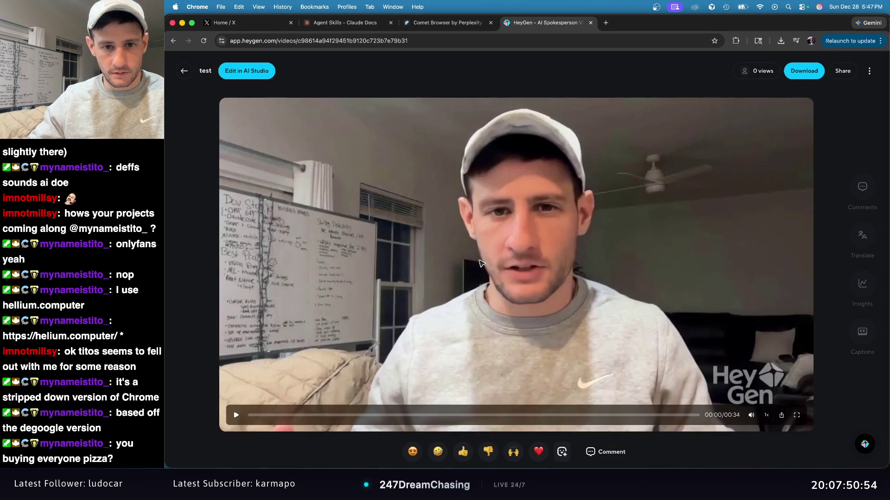
click(435, 359)
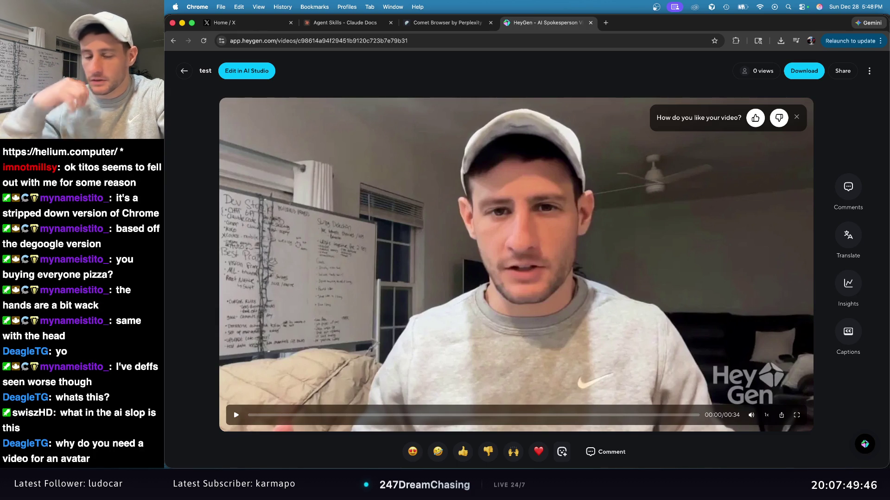
click(184, 70)
mouse_move(259, 106)
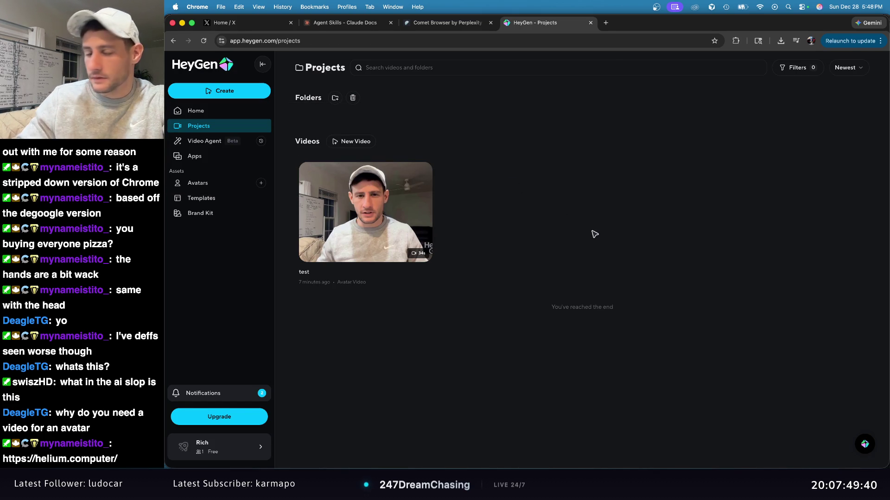
Switch to the Home page and browse the options in the Create dropdown.
click(204, 112)
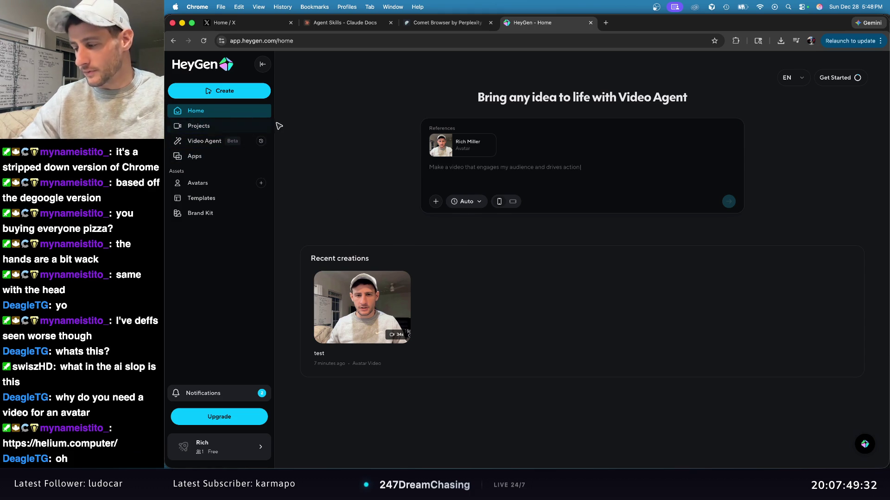
click(237, 95)
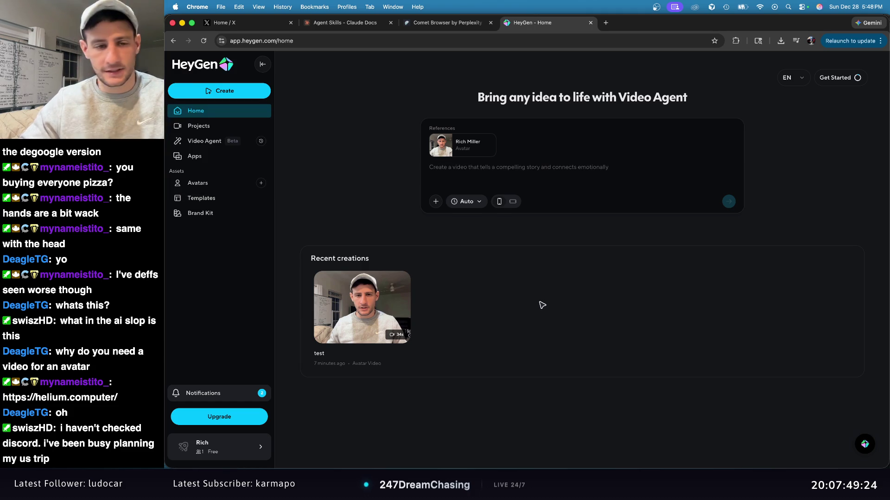
mouse_move(364, 318)
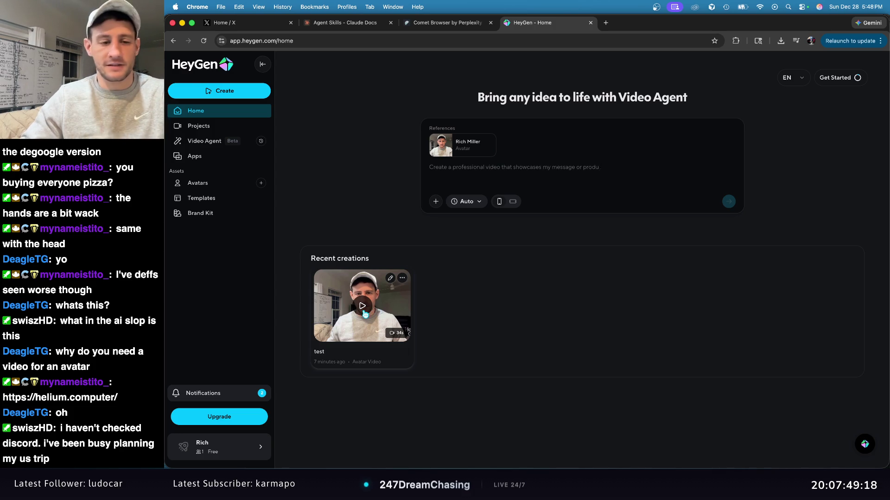
mouse_move(421, 301)
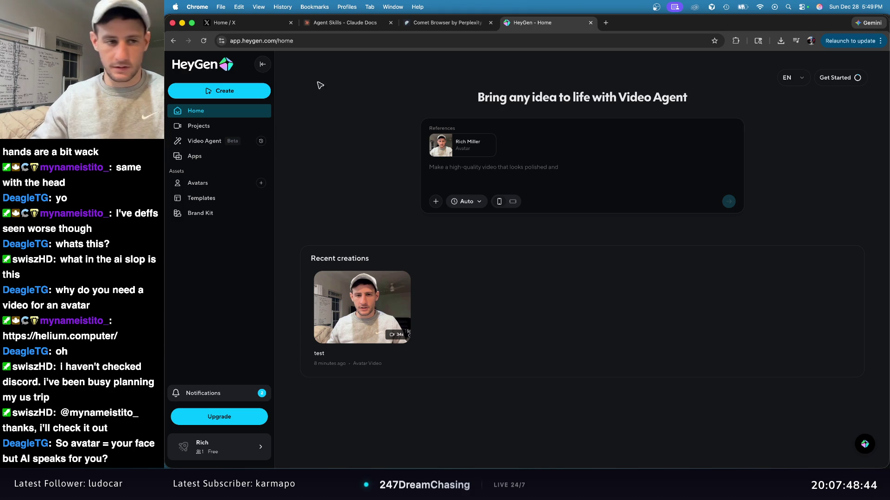
Go to the HeyGen Projects list through the Create menu, then bring the X post window forward.
click(219, 91)
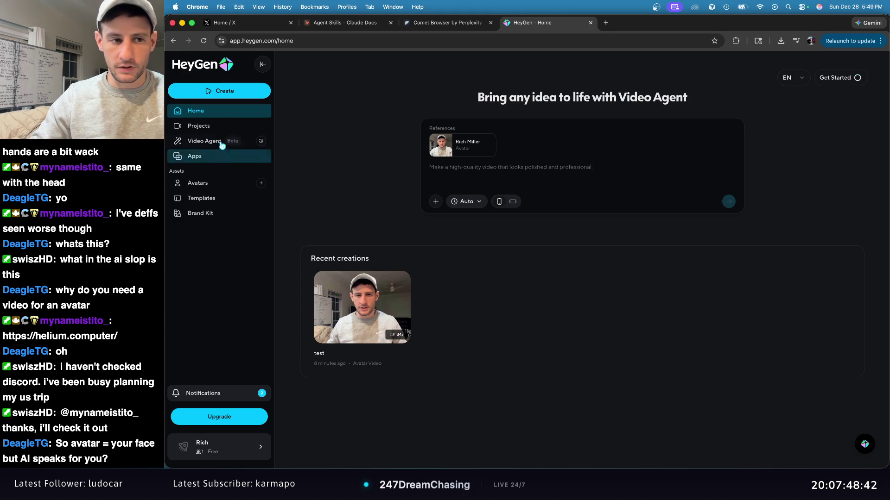
click(216, 127)
mouse_move(358, 199)
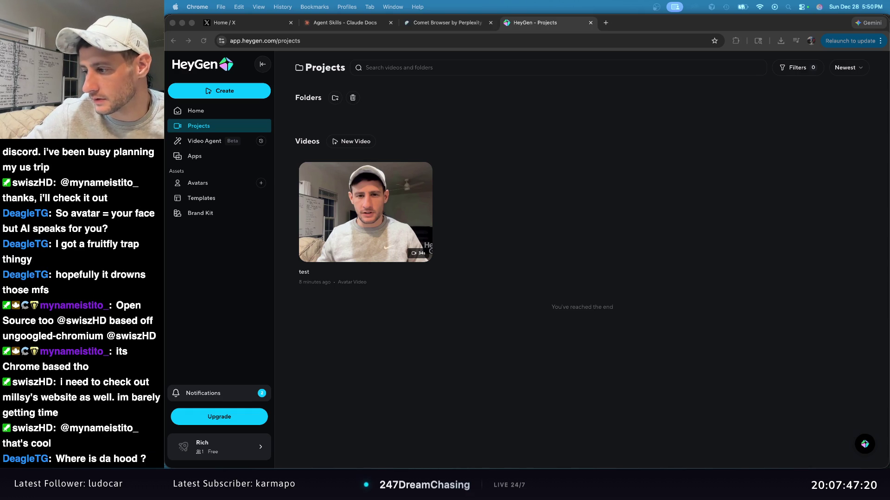
key(super+grave)
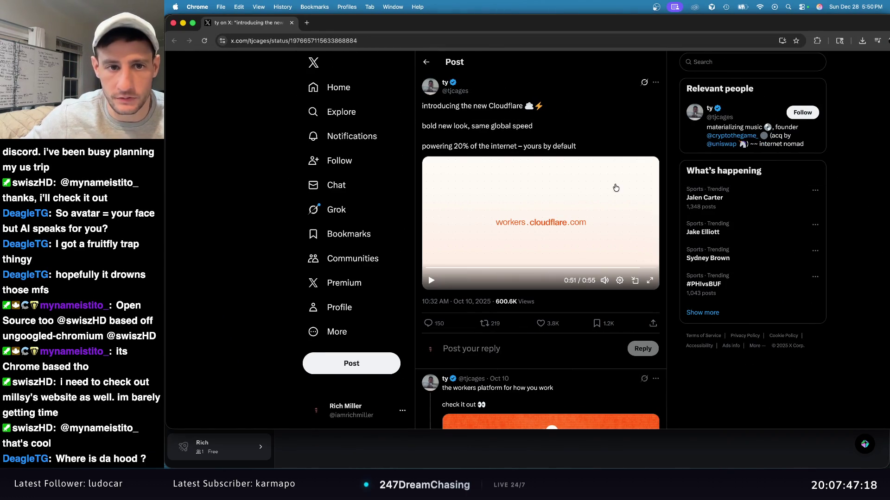
Put away the X post, reload the Swing Vision AI 1.0 page in App Store Connect, then minimize it.
click(183, 24)
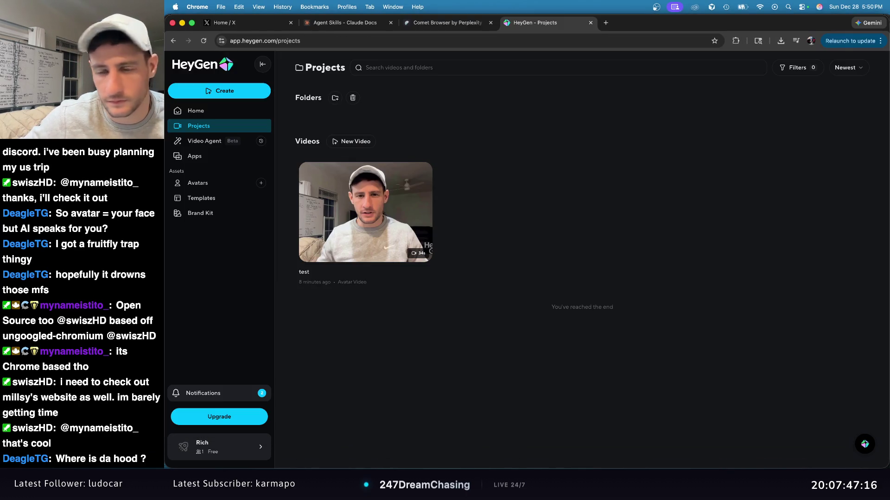
key(super+grave)
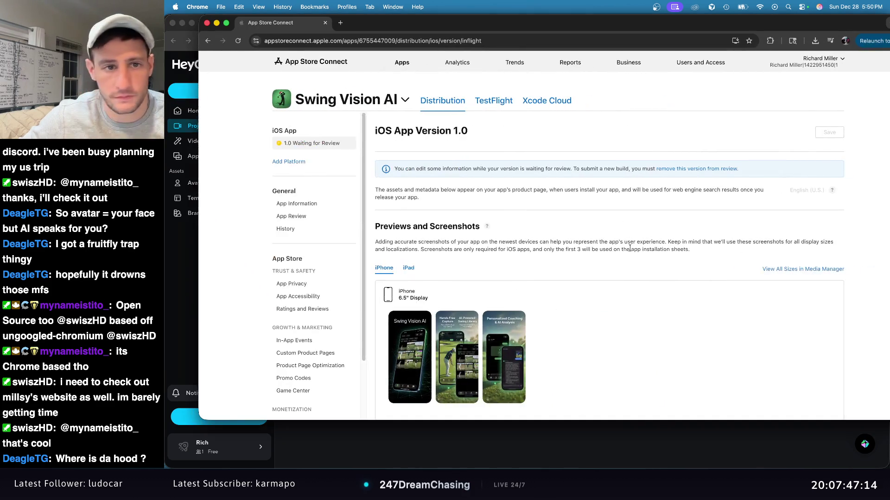
click(238, 41)
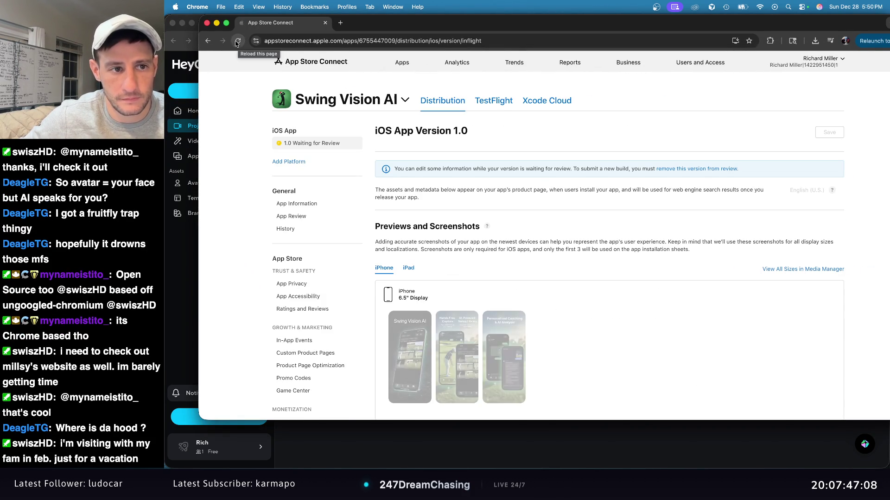
click(216, 23)
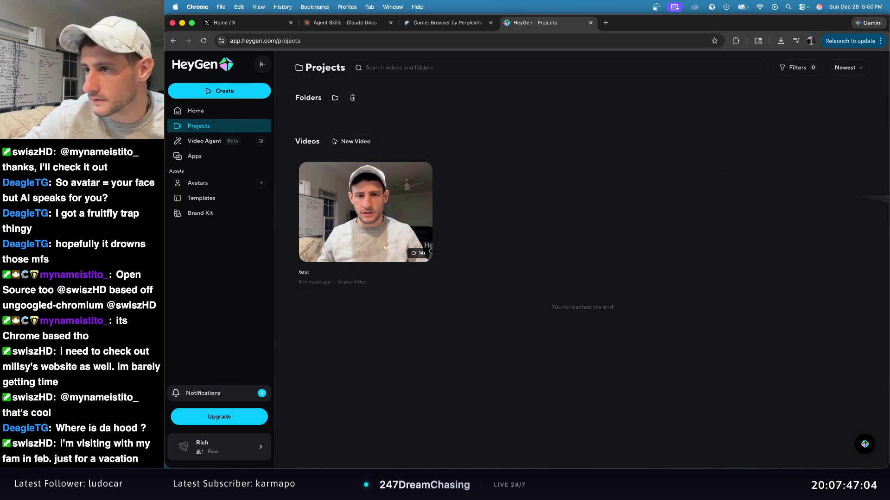
key(super+grave)
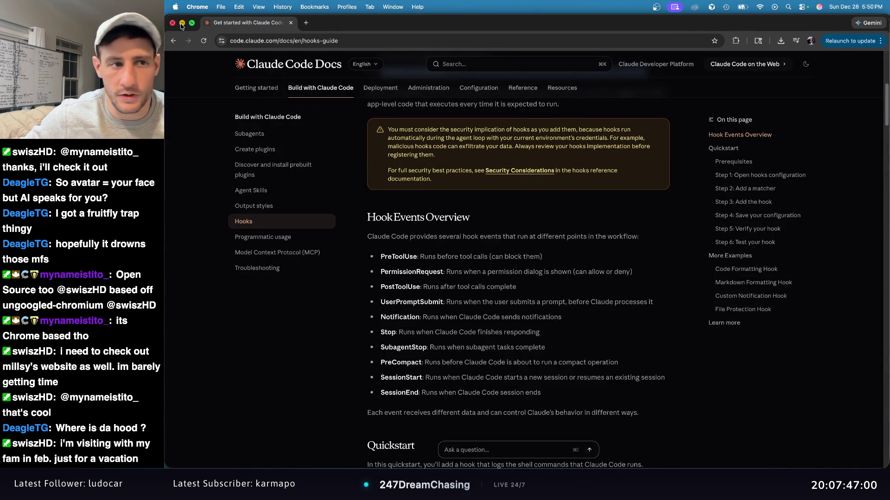
Close the Claude Code Docs hooks window and the HeyGen window.
click(173, 23)
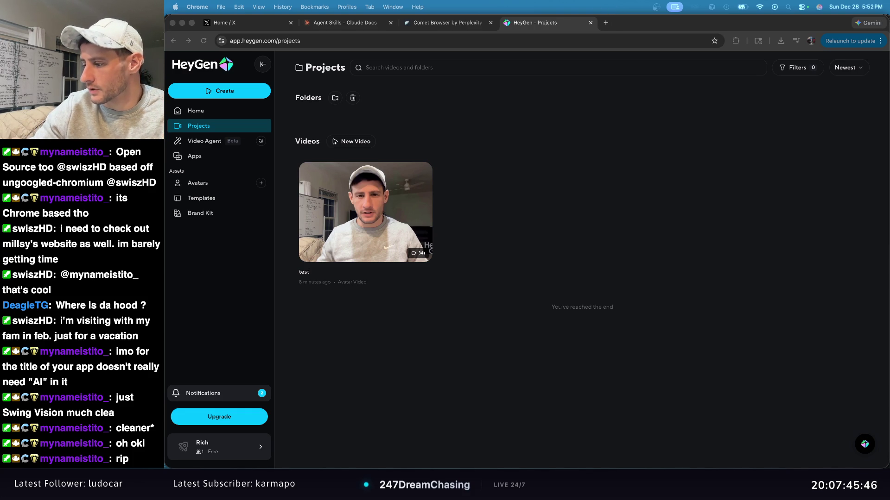
click(173, 24)
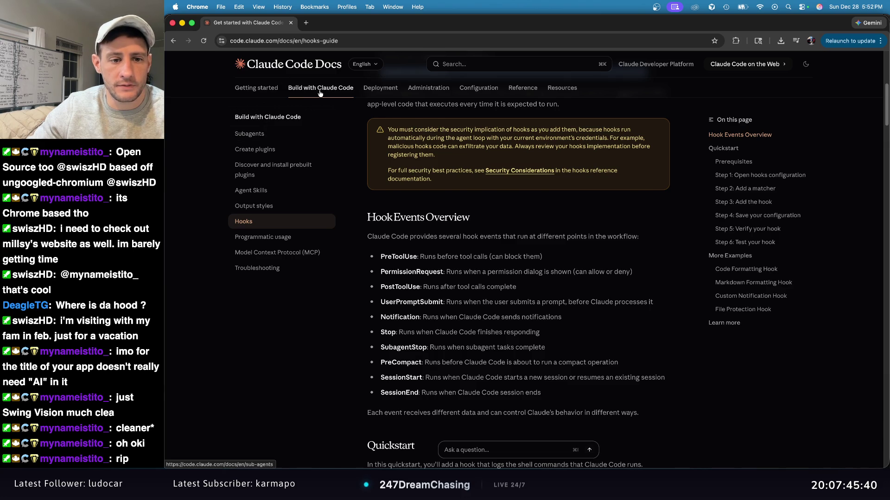
Open the Claude Code Subagents guide, scroll to Subagent configuration, and minimize the docs window.
click(249, 133)
scroll(392, 188, down, 15)
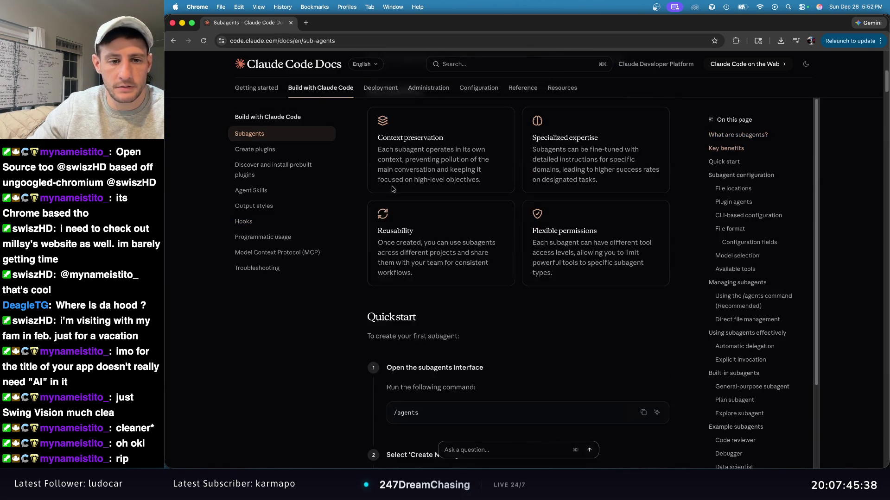
click(184, 24)
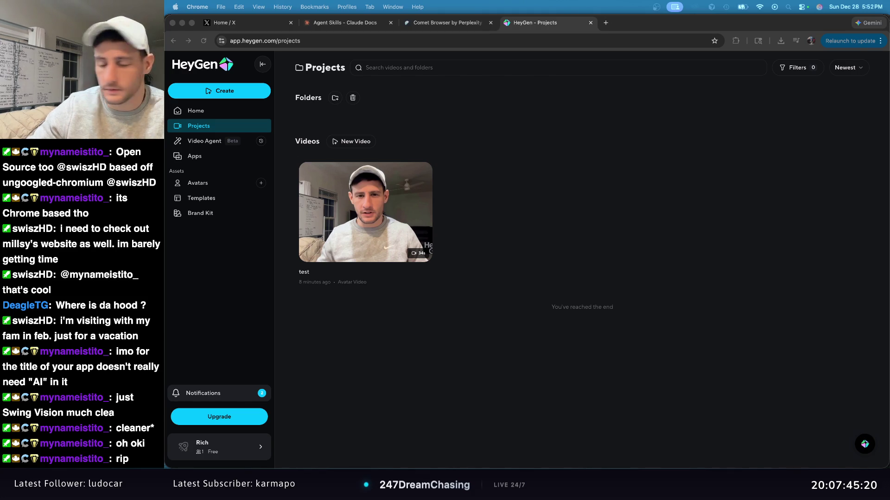
Close the App Store Connect and Claude Code Docs windows, and move the YouTube tab into its own window.
key(super+Tab)
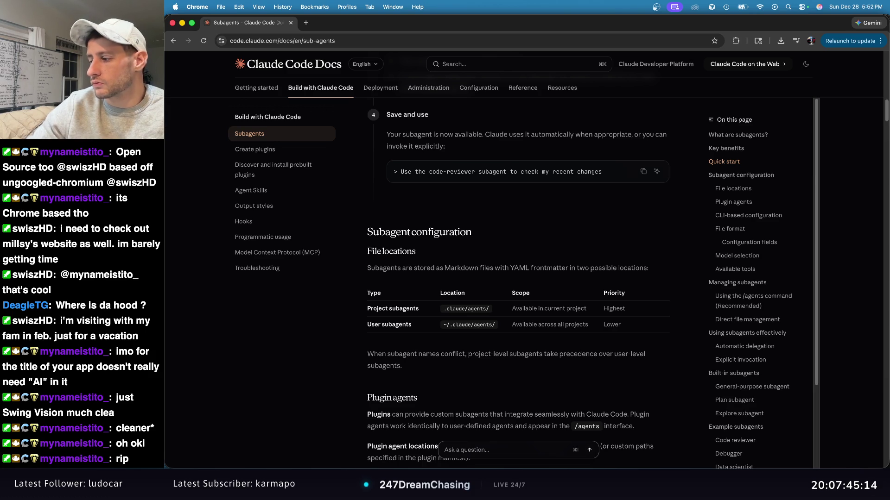
key(super+grave)
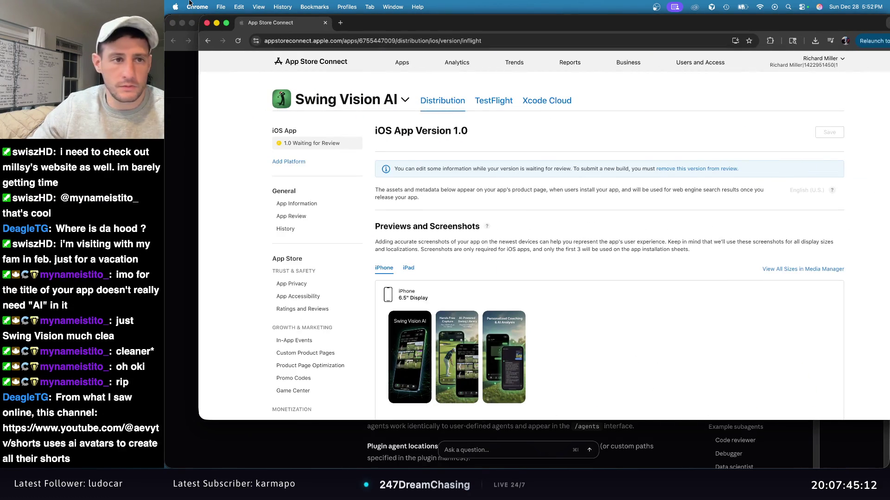
click(207, 23)
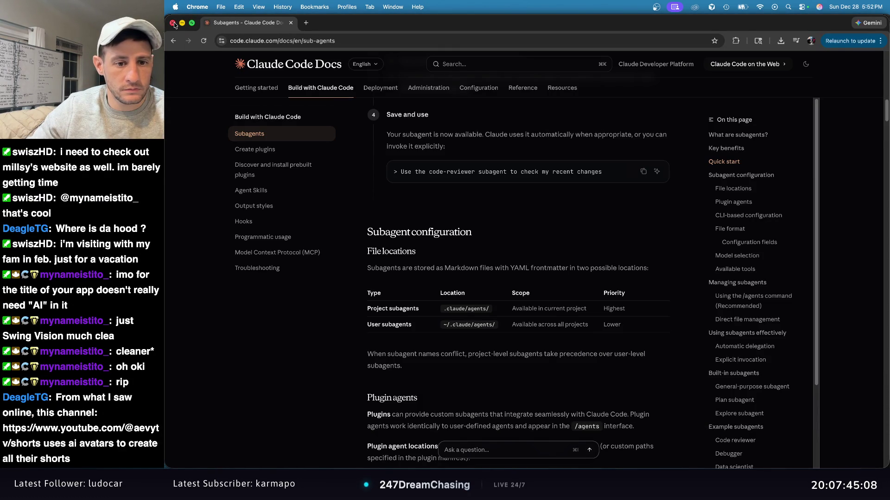
click(173, 23)
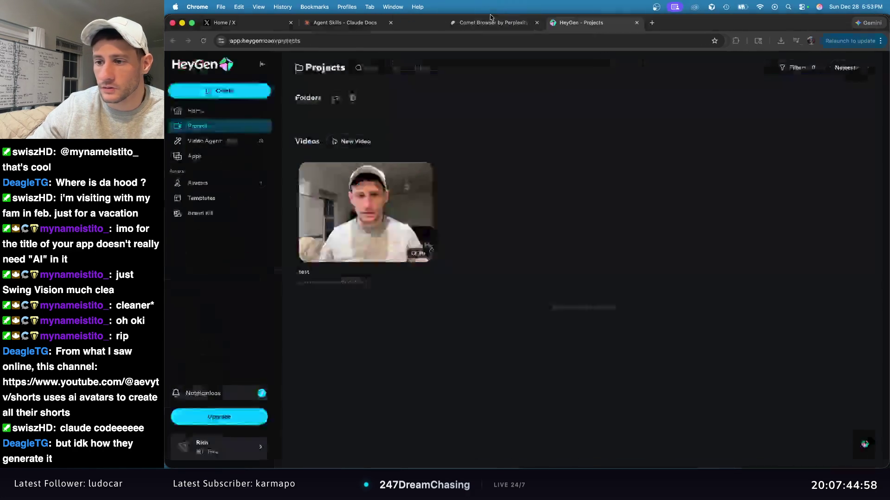
drag(493, 3, 493, 3)
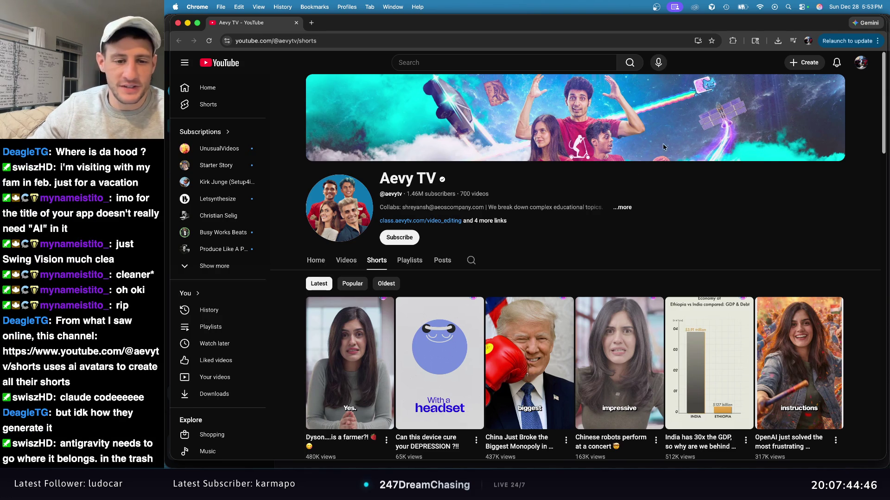
Switch Aevy TV's channel to its Videos tab and scroll through the long-form uploads and back up.
click(346, 261)
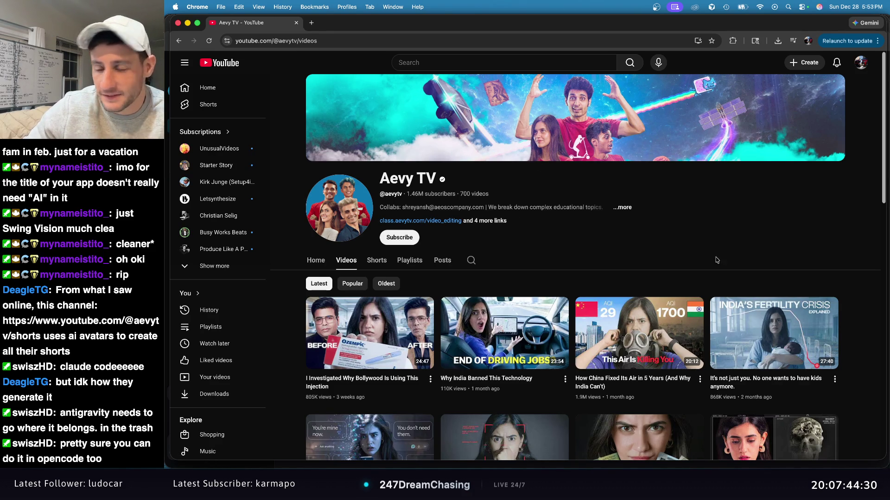
scroll(634, 282, down, 1)
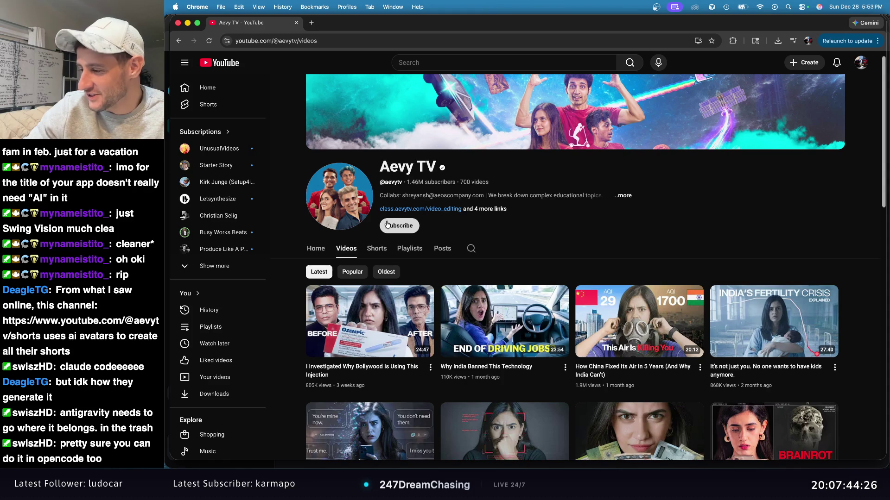
scroll(510, 262, down, 3)
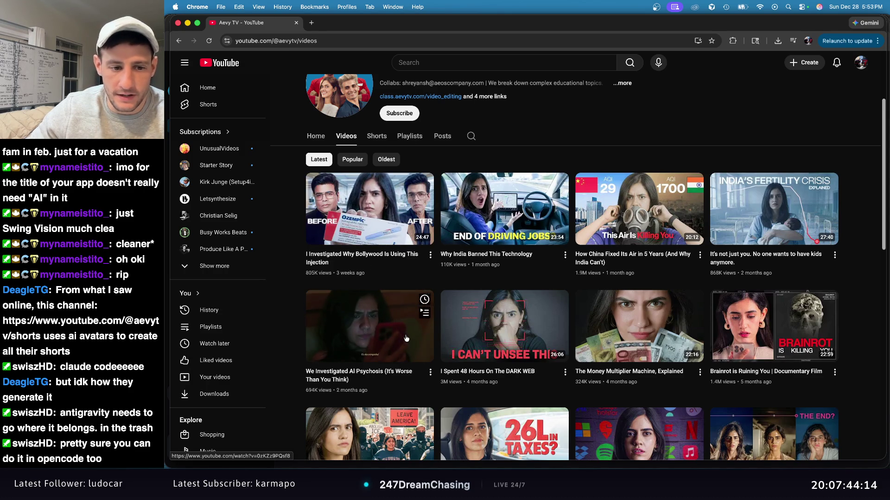
scroll(406, 324, up, 3)
scroll(407, 285, down, 2)
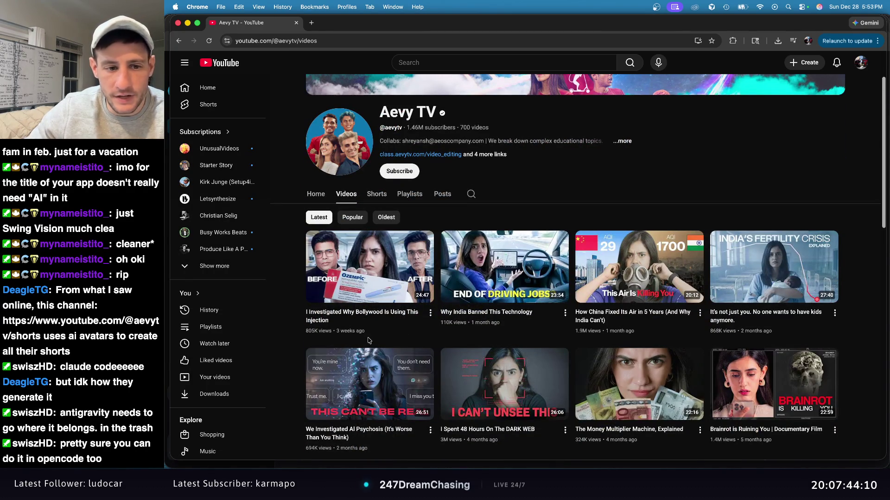
mouse_move(368, 339)
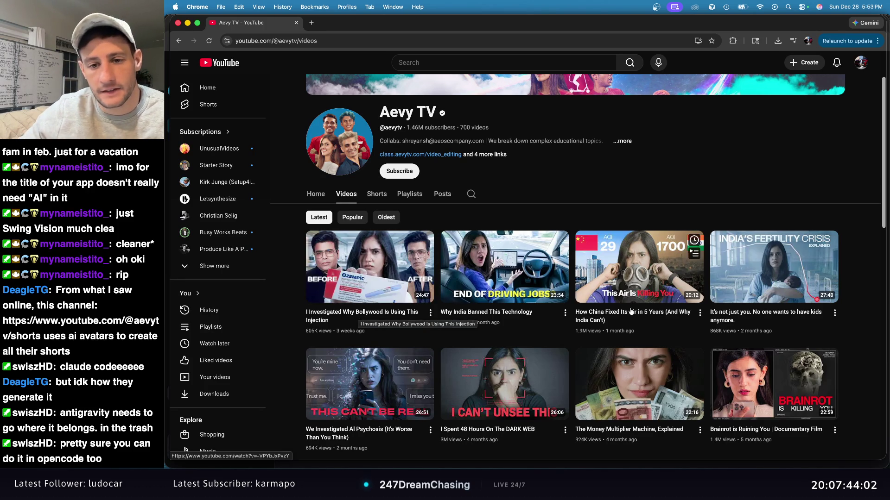
scroll(720, 310, down, 5)
scroll(741, 311, down, 2)
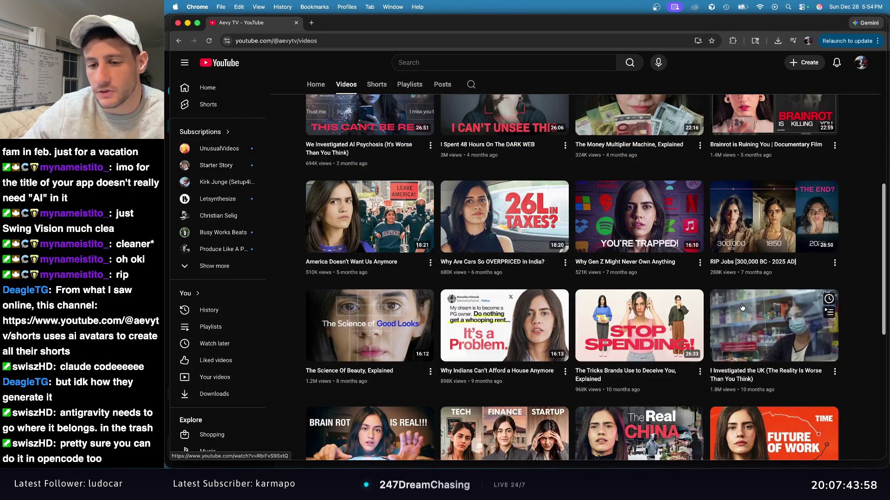
scroll(744, 310, down, 6)
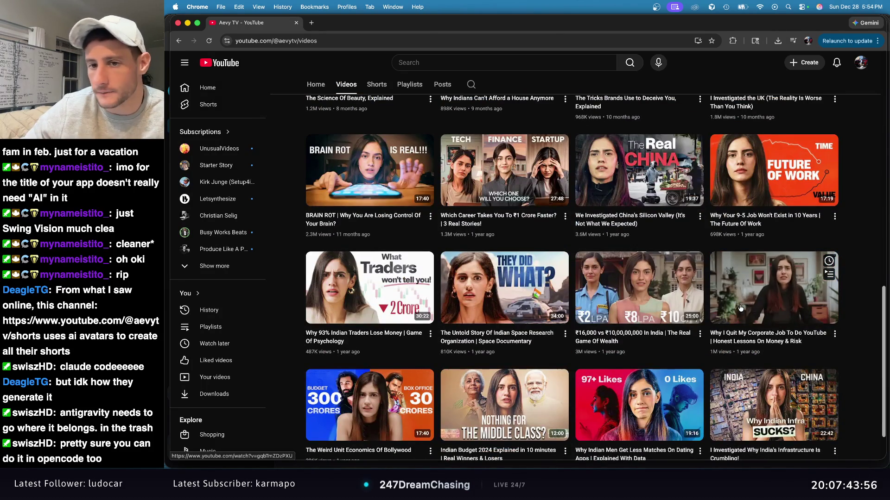
scroll(740, 308, up, 15)
scroll(720, 299, up, 3)
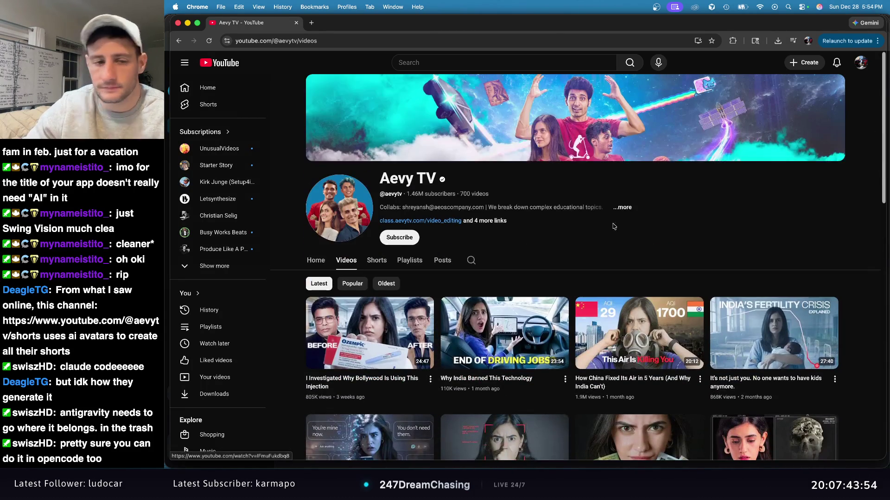
Close the Aevy TV window and load YouTube in a fresh browser window.
click(177, 24)
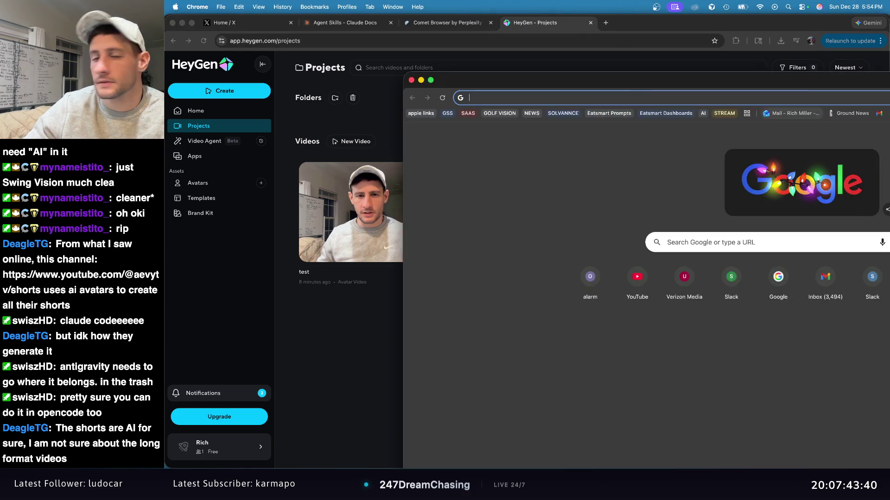
mouse_move(781, 95)
mouse_down()
mouse_move(590, 30)
mouse_move(542, 28)
mouse_up()
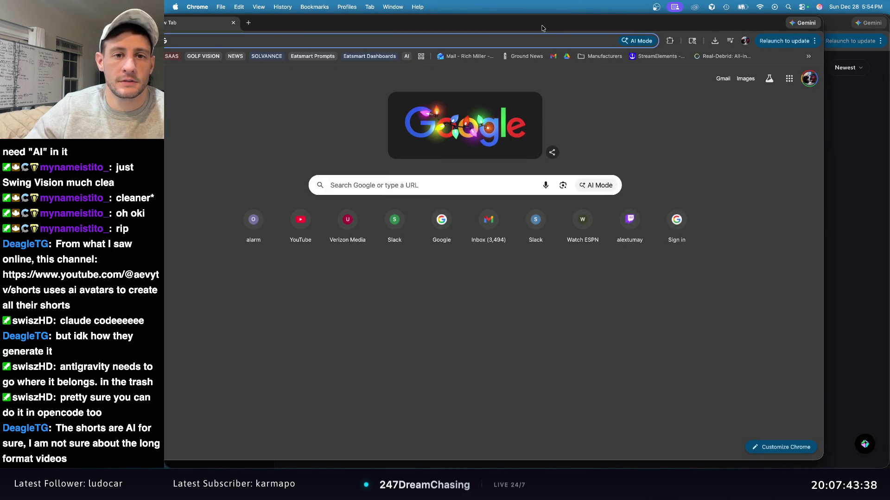
text(y)
key(Return)
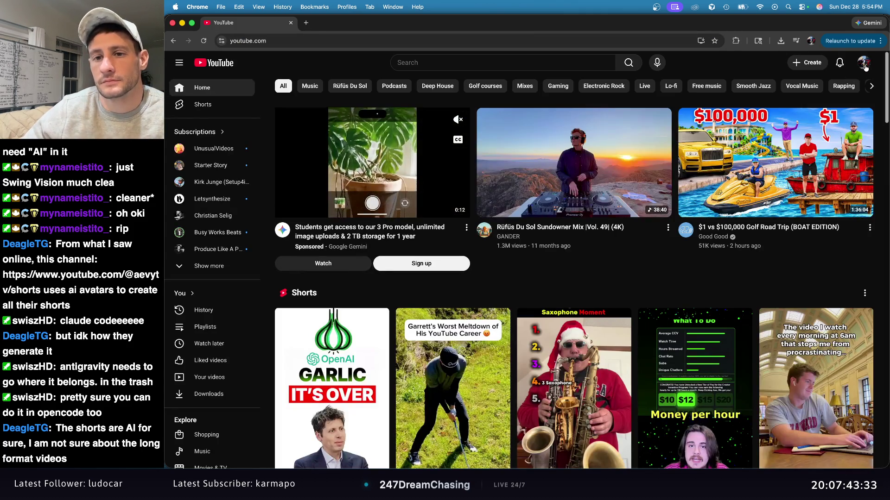
Open the watch history from the account menu, then return to the YouTube home feed.
click(863, 63)
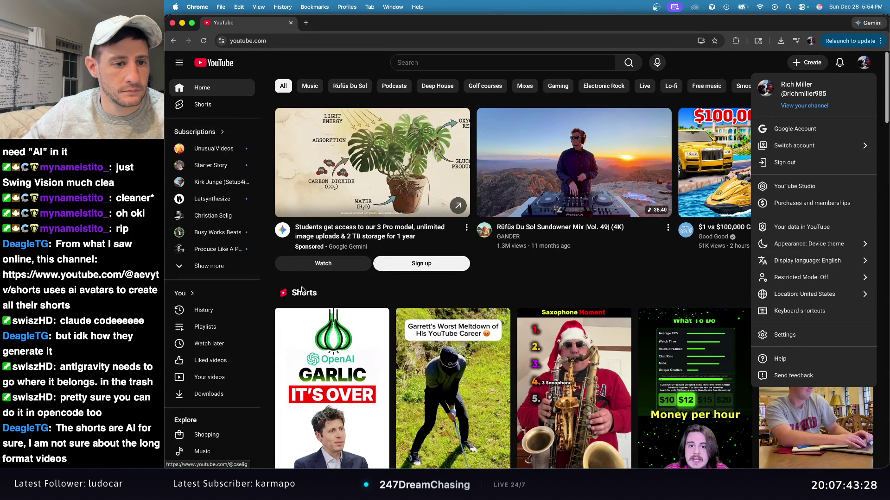
click(632, 282)
scroll(224, 310, down, 1)
click(224, 296)
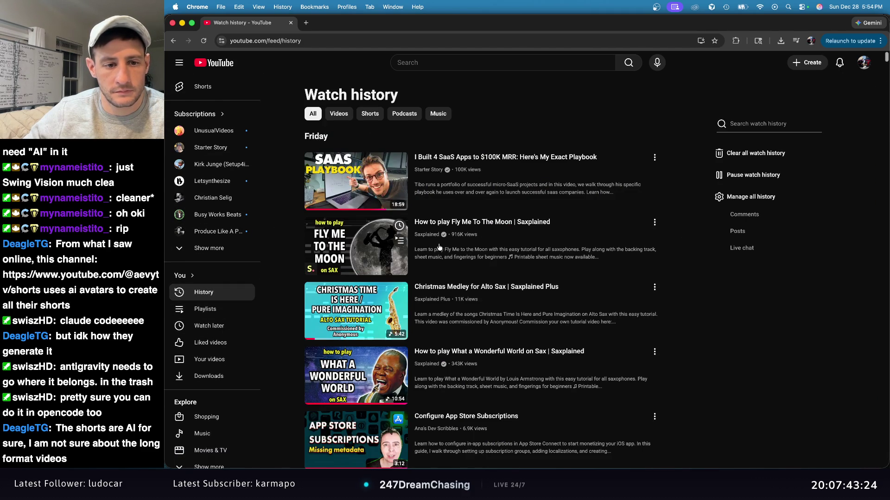
click(218, 64)
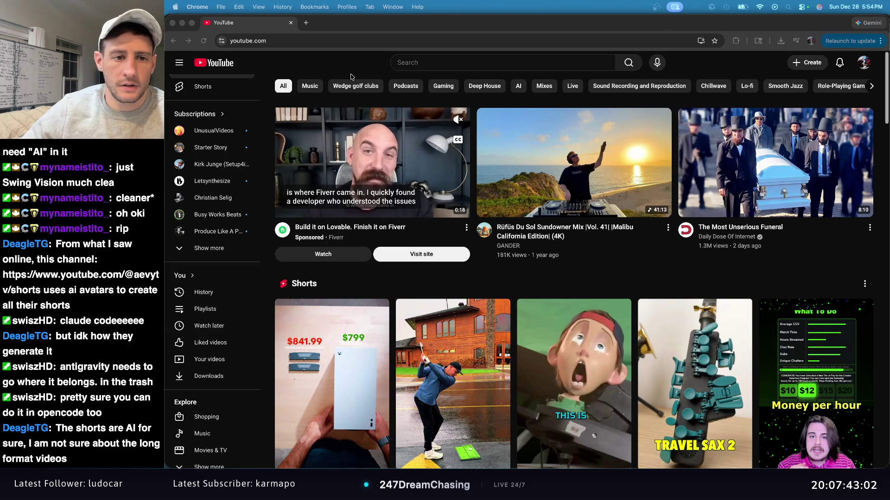
Search YouTube for 'ai avatar generator' and open the FREE AI Avatar Generator video, pausing its ad.
click(468, 62)
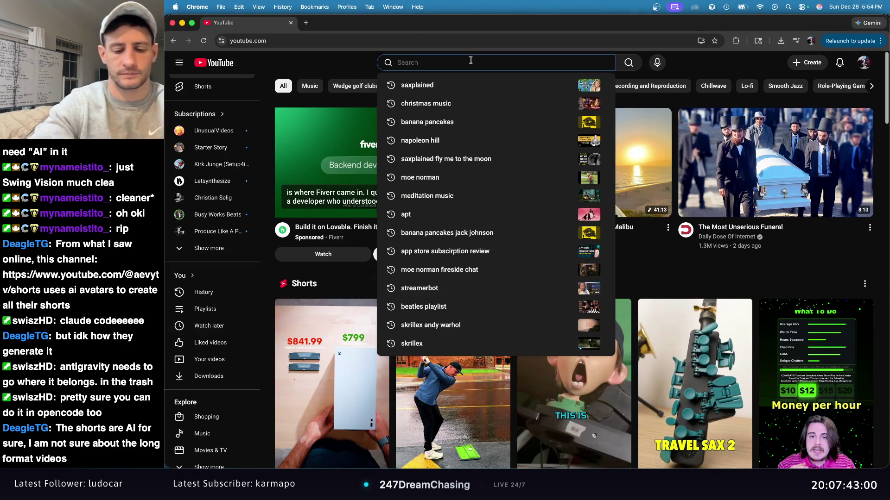
text(AI avatar)
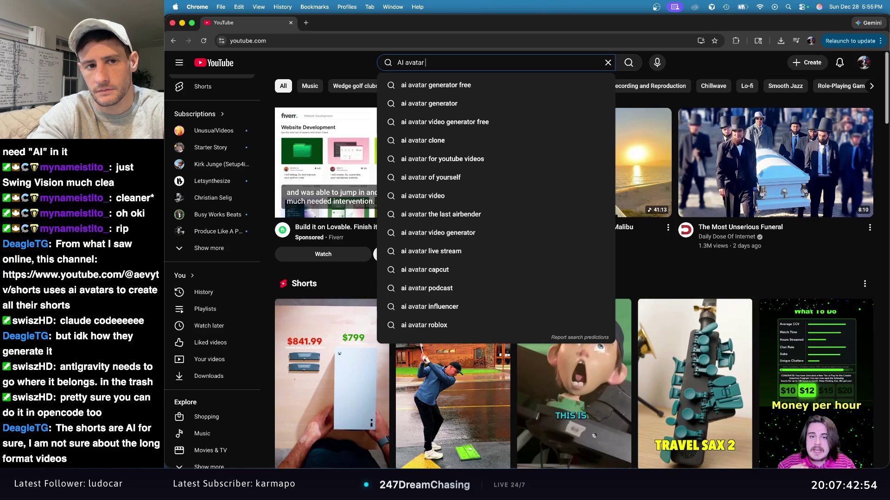
key(Down)
key(Down)
key(Return)
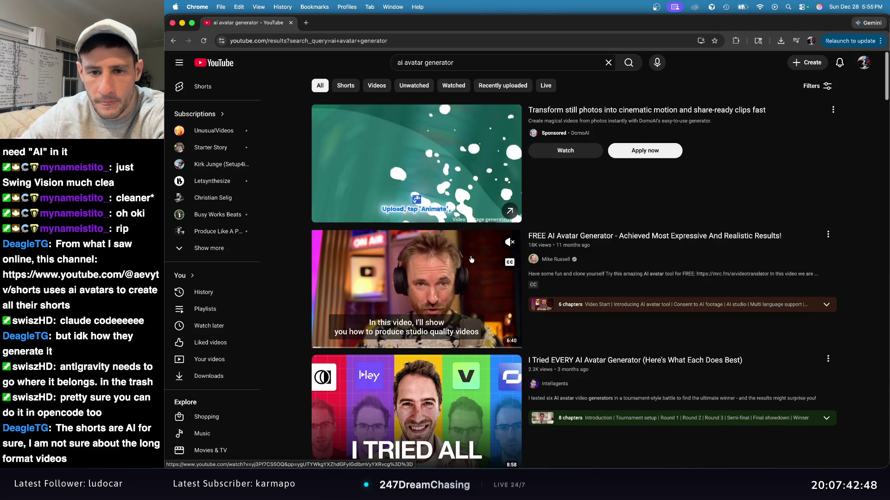
click(667, 253)
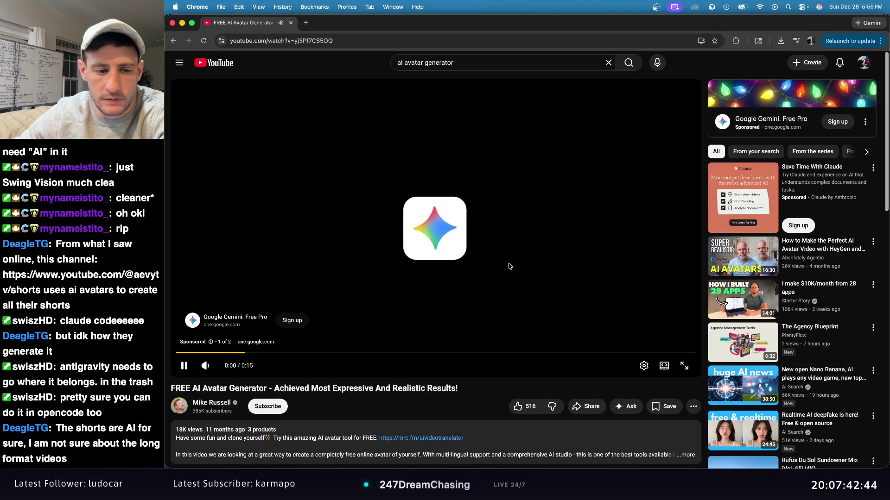
click(549, 280)
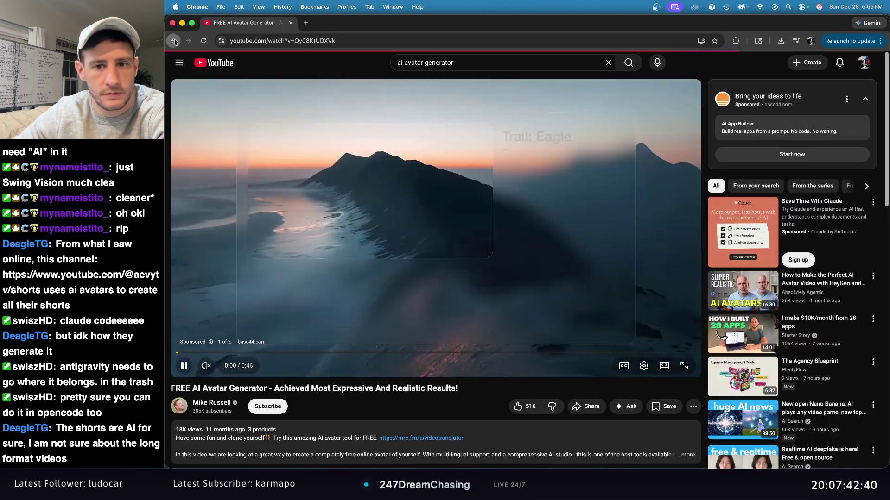
click(173, 41)
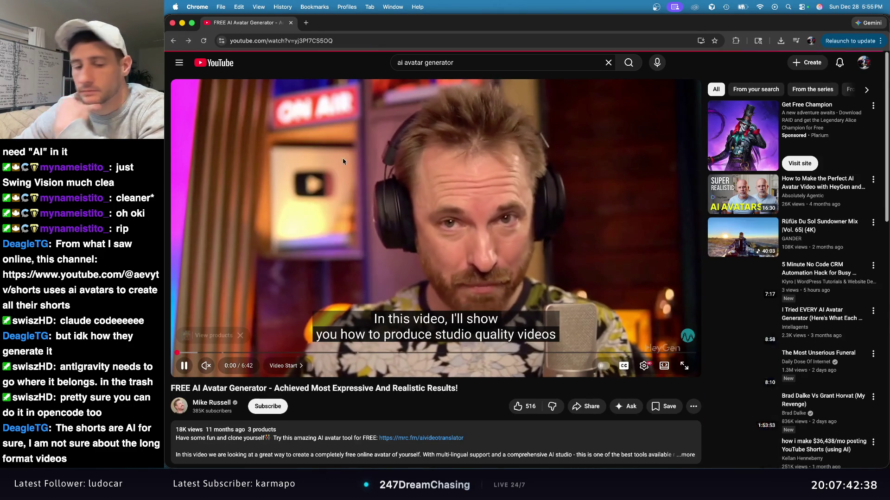
Unmute the AI avatar tutorial and skim it by jumping along the timeline, then pause at 3:06.
click(219, 366)
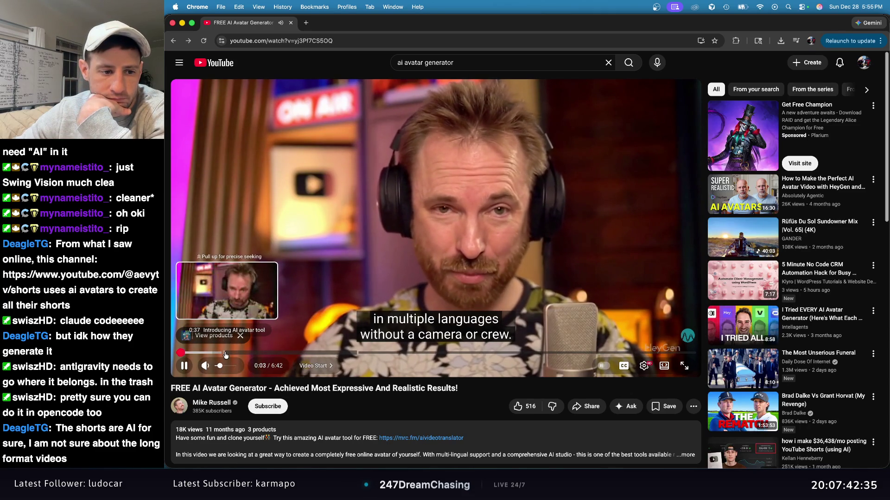
click(224, 353)
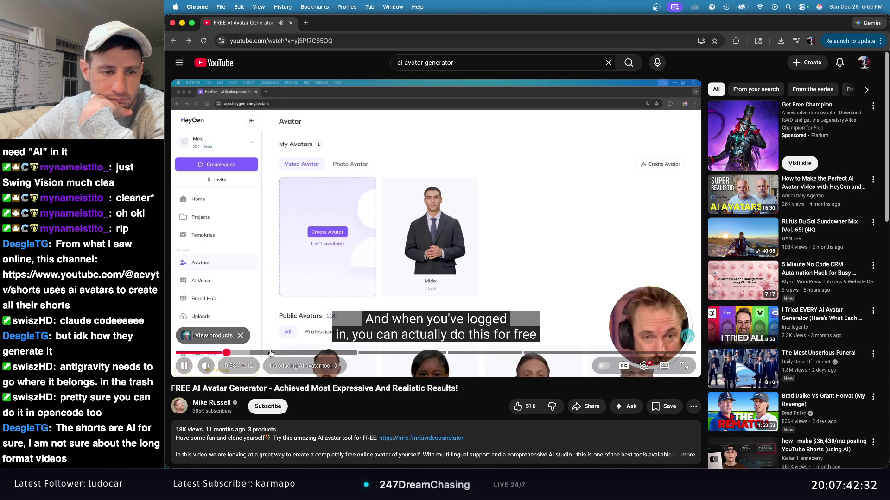
click(362, 353)
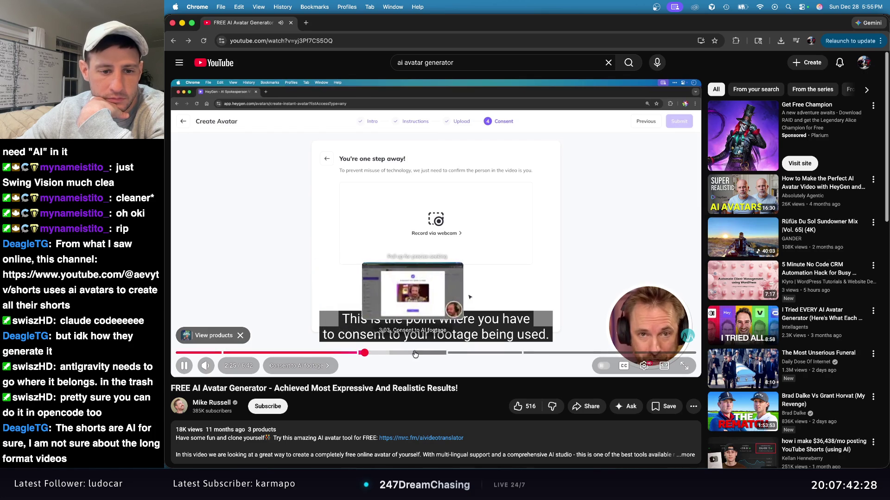
click(449, 353)
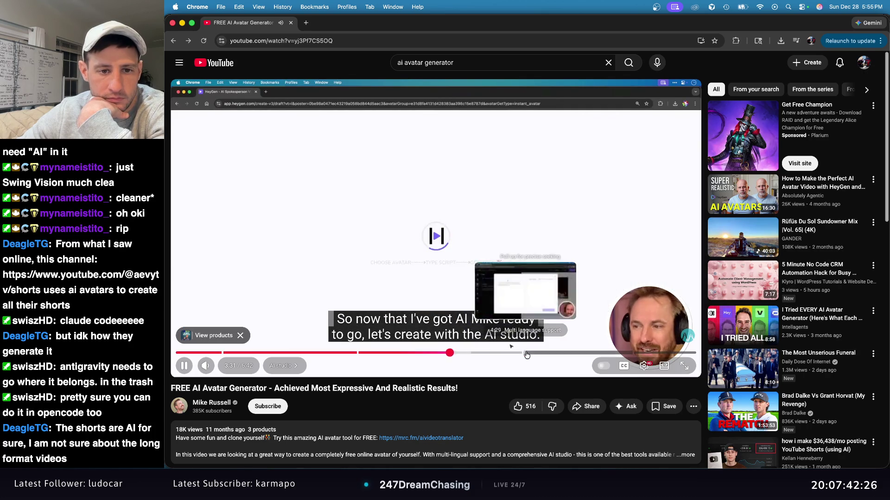
click(527, 354)
click(588, 352)
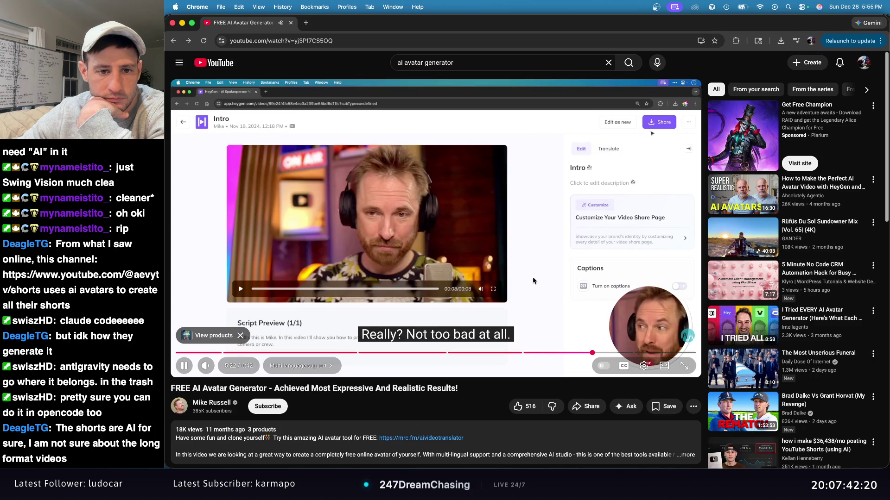
click(543, 265)
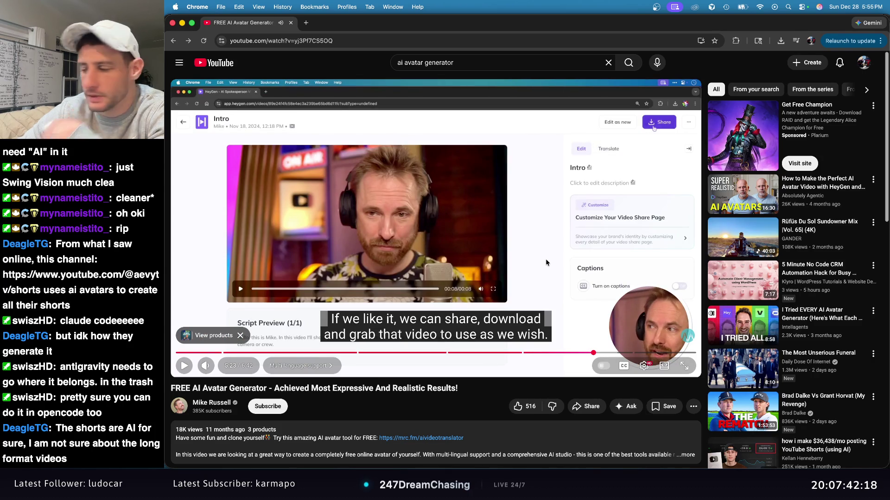
drag(528, 354, 529, 354)
key(space)
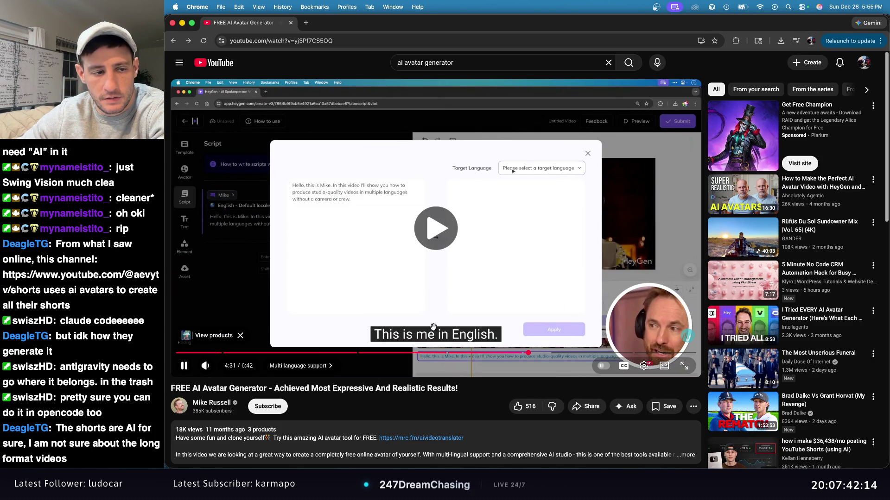
click(453, 354)
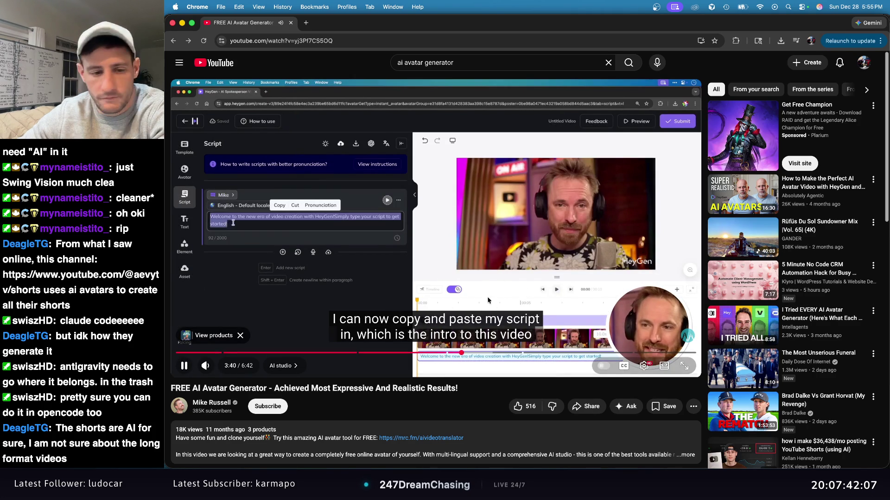
click(417, 354)
key(k)
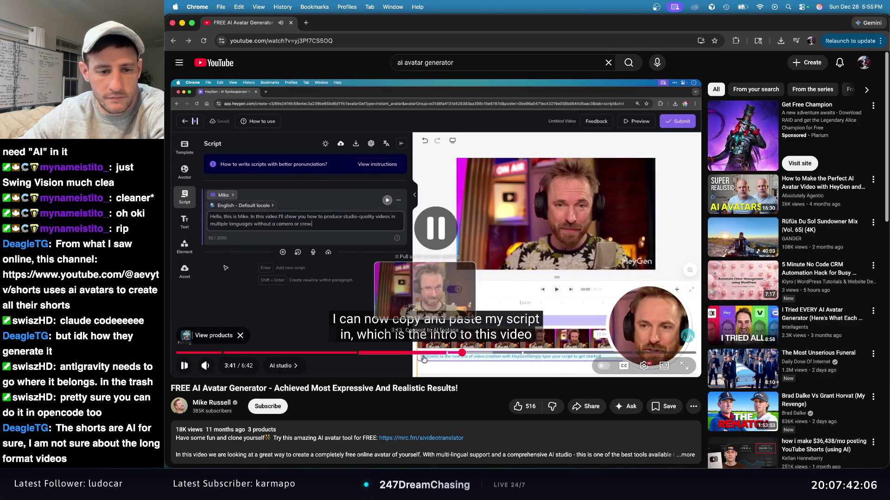
Go back to the search results, then open HeyGen's Video Agent page.
click(174, 40)
key(super+m)
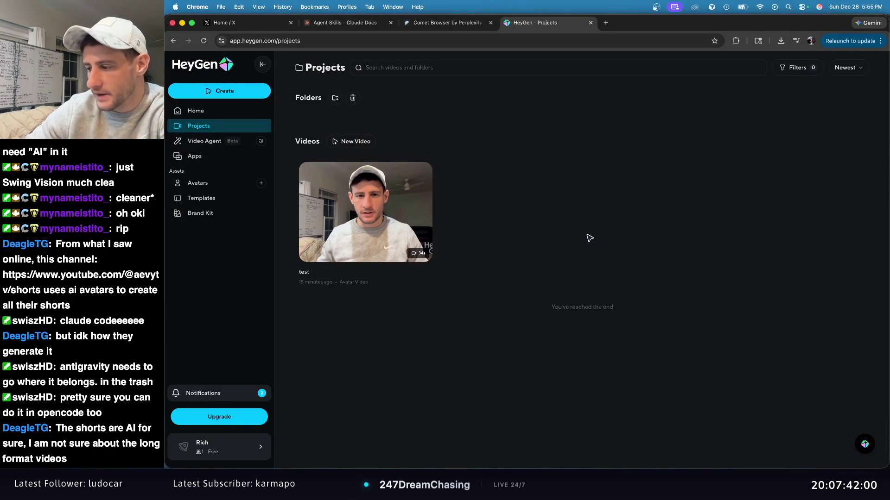
click(212, 145)
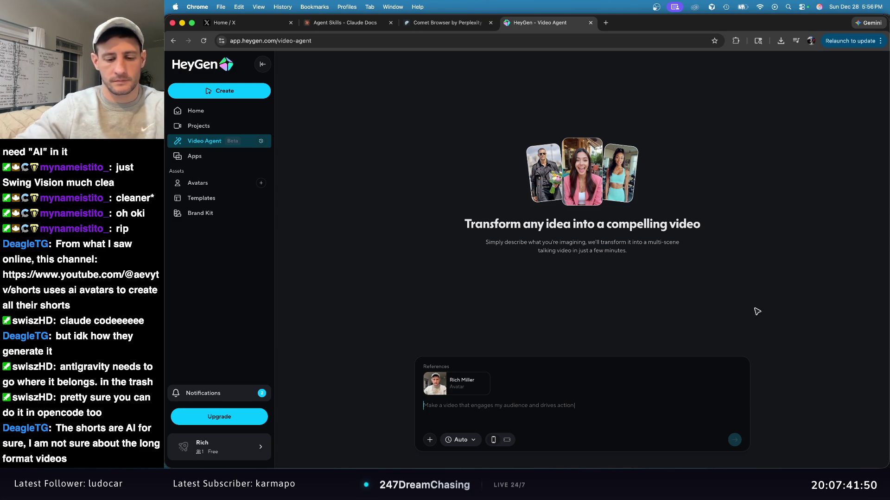
Type 'Create a video' into the Video Agent prompt, then erase the draft to start over.
text(Create)
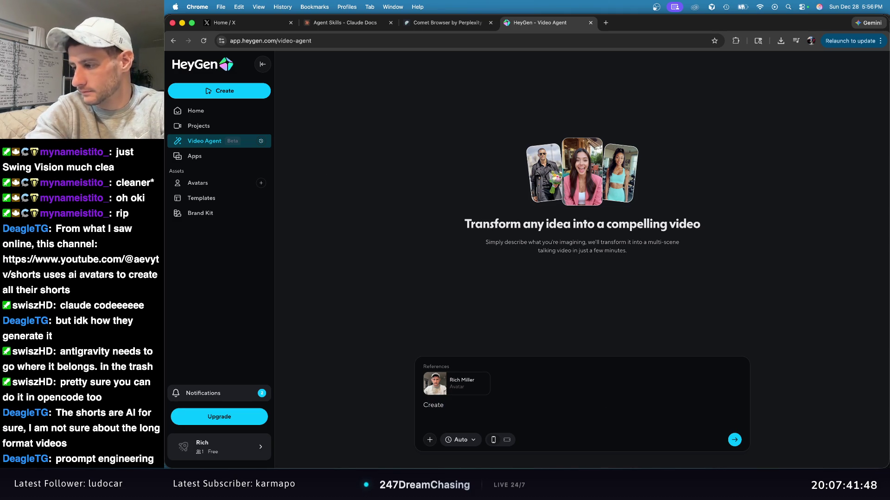
text( a video)
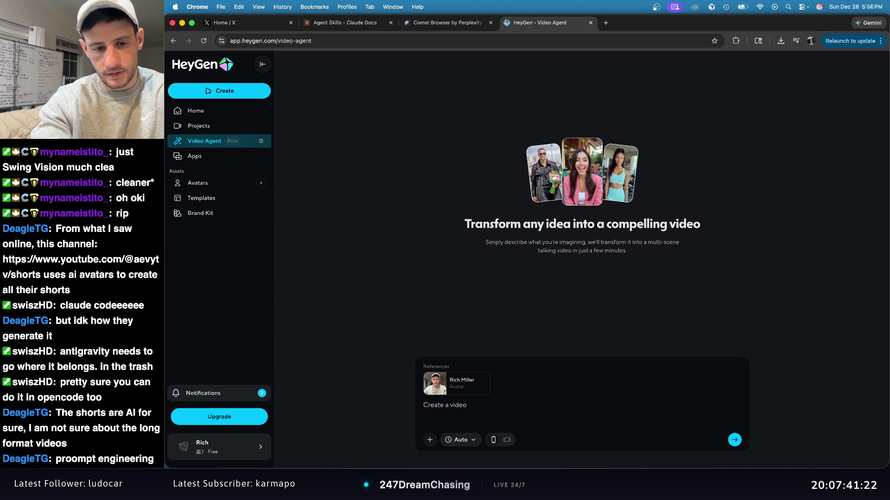
key(BackSpace)
key(BackSpace)
key(BackSpace)
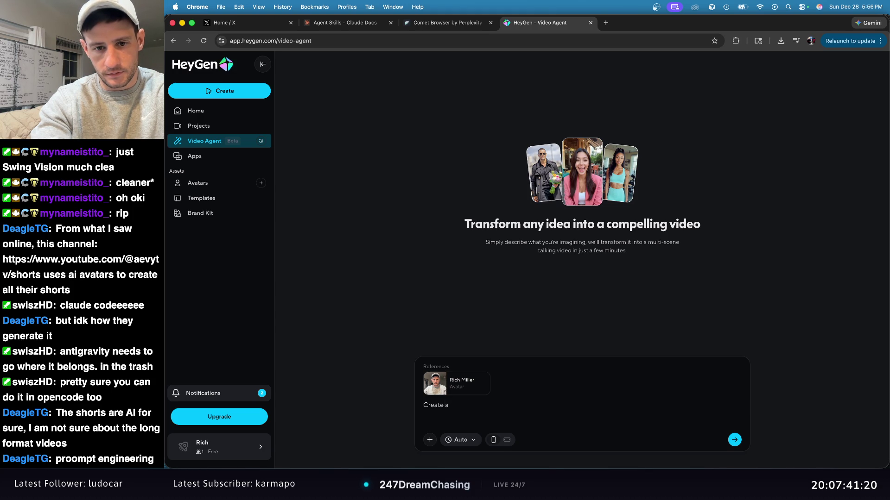
key(BackSpace)
key(BackSpace)
text(Xew)
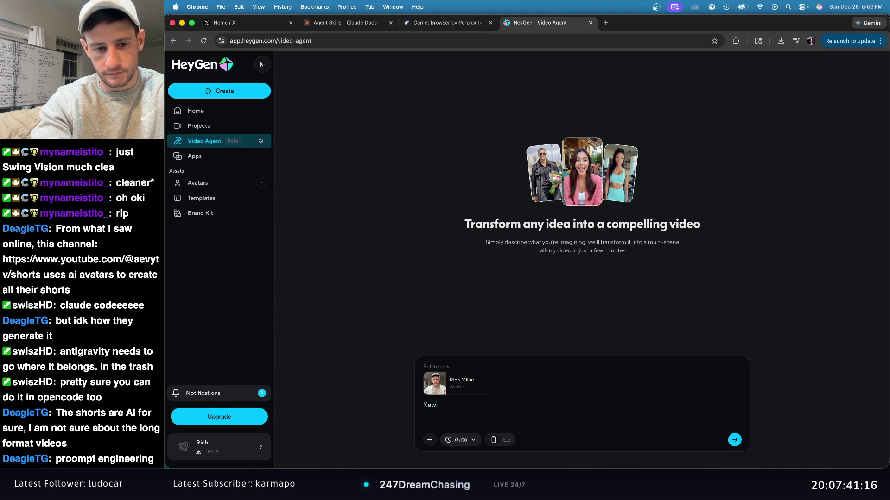
key(BackSpace)
key(BackSpace)
Type the prompt 'Create a video where i'm talking about tech but my head unpleasantly turns into a dragon', then start a 'where the eye…' clause.
text(Create a video )
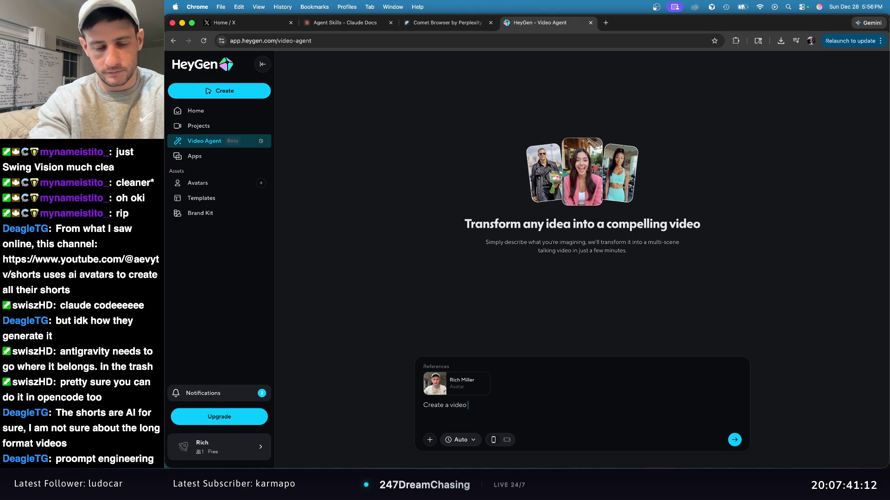
text(where i'm talk)
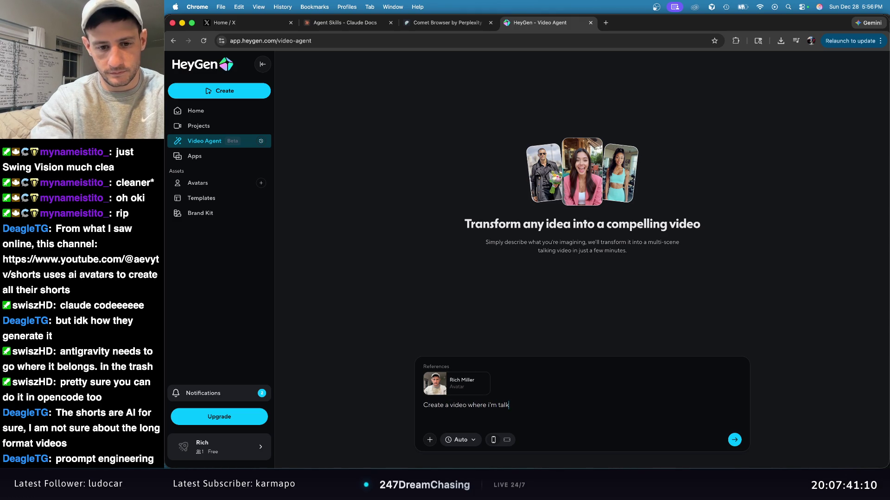
text(ing about tech b)
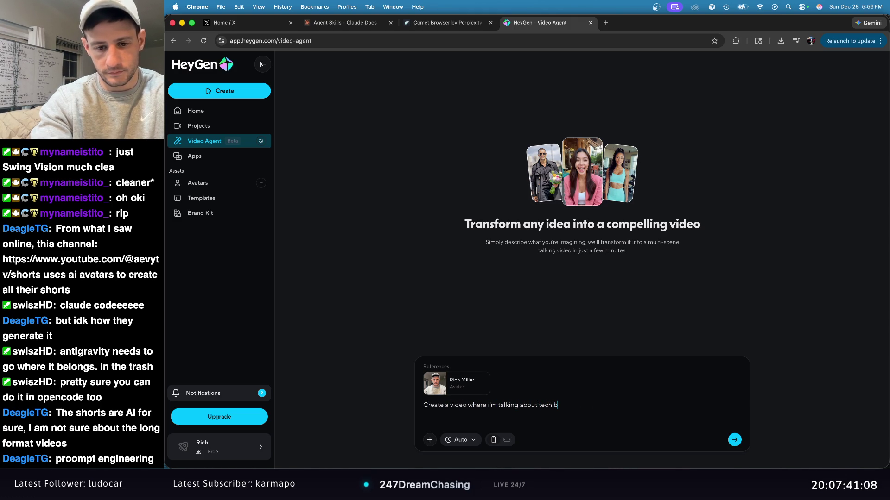
text(ut my head)
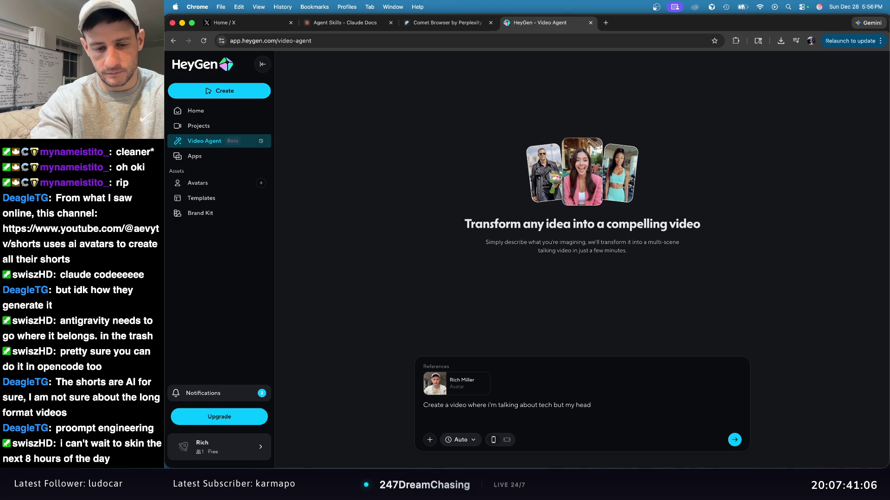
text( unpleasa)
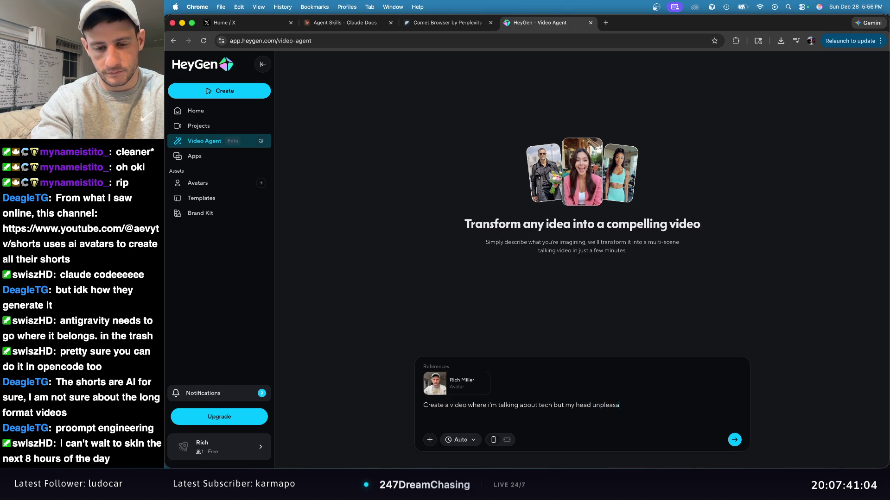
text(ntly turns into a )
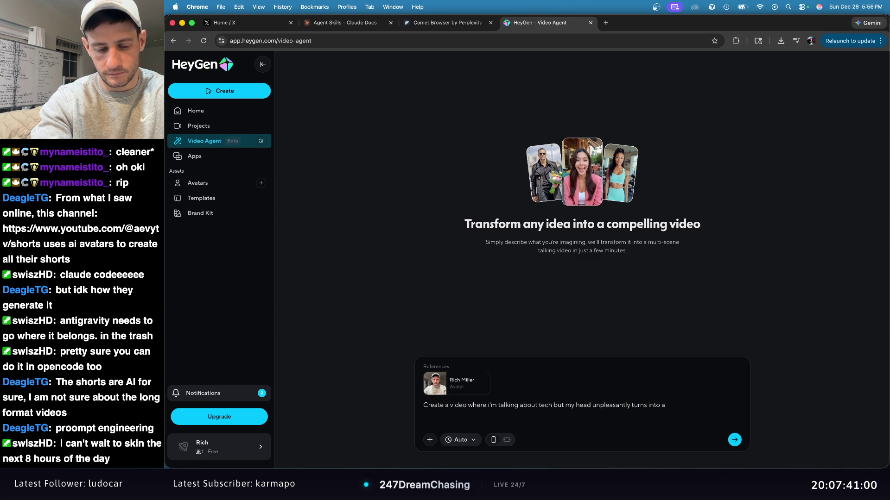
text(d)
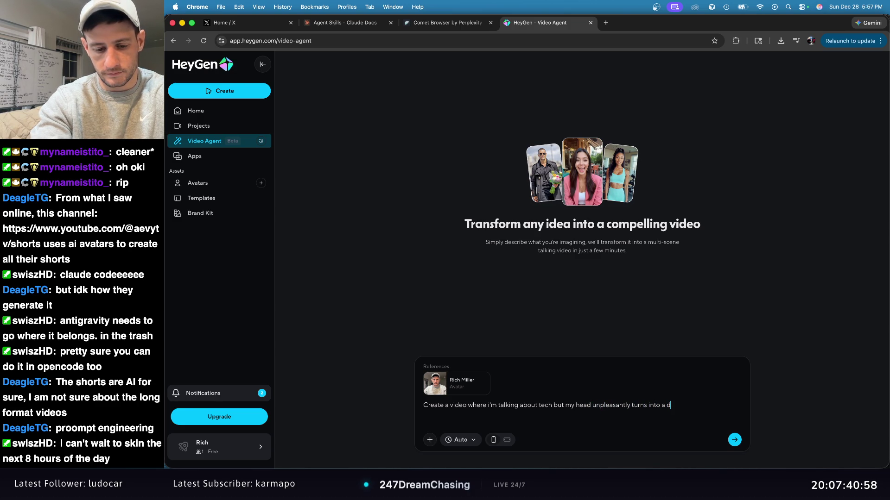
text(ragon)
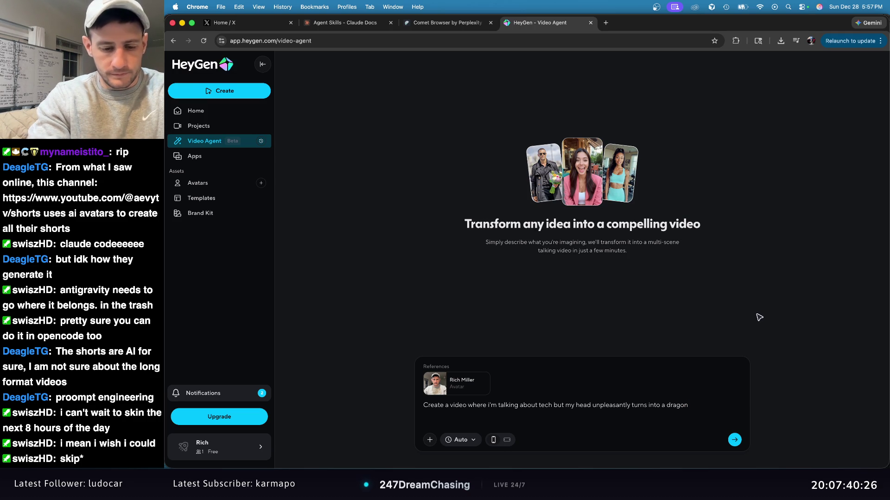
text(w)
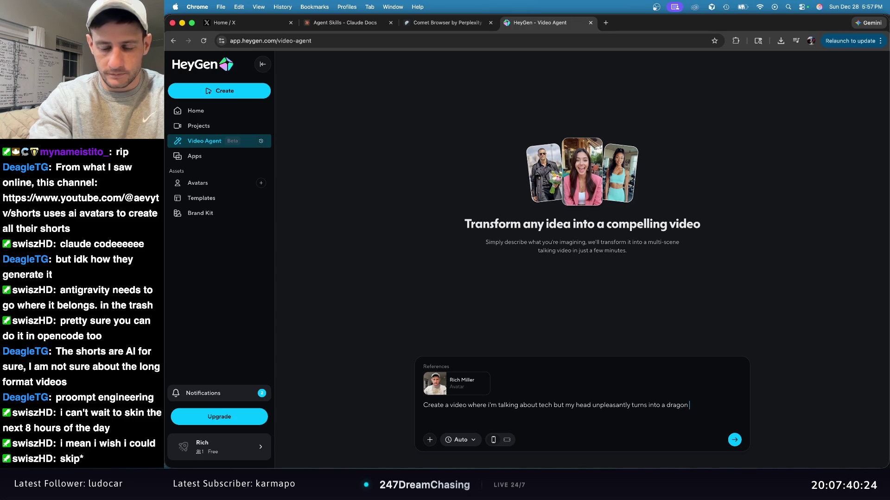
text(here )
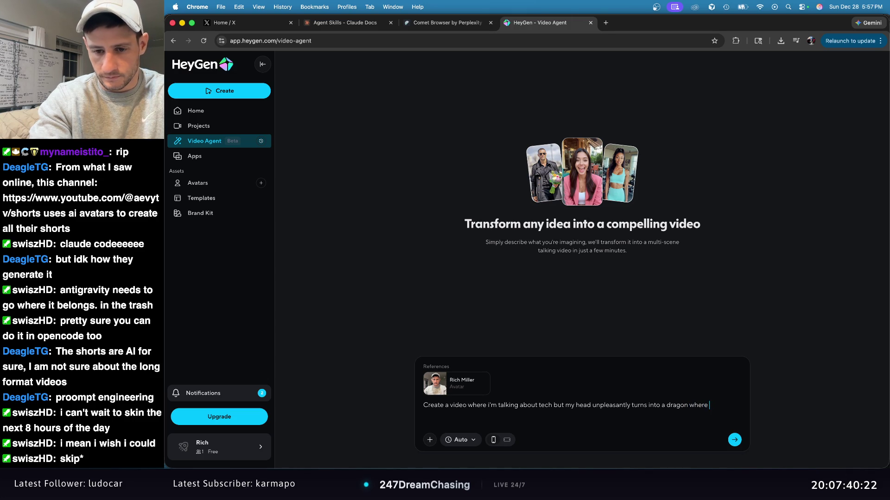
text(the eyebar)
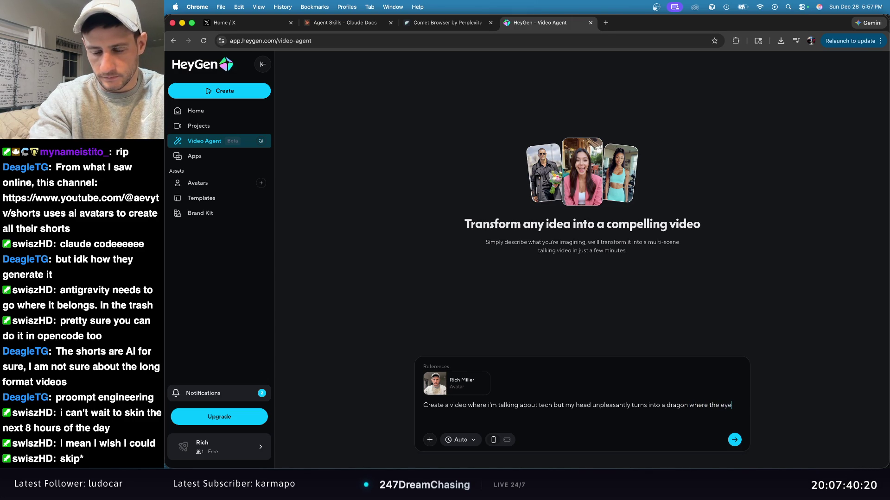
Extend the prompt so the eyeballs are miniature hands juggling, correcting the typos along the way.
key(BackSpace)
text(lls ar)
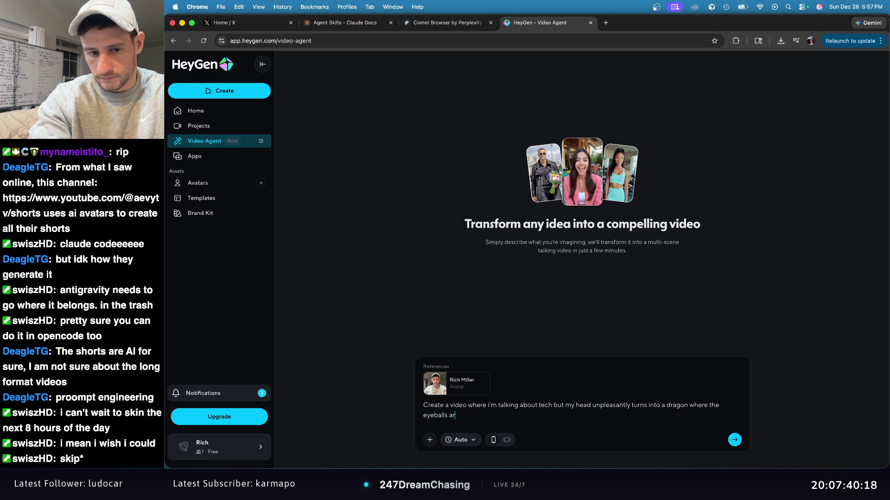
text(e hands)
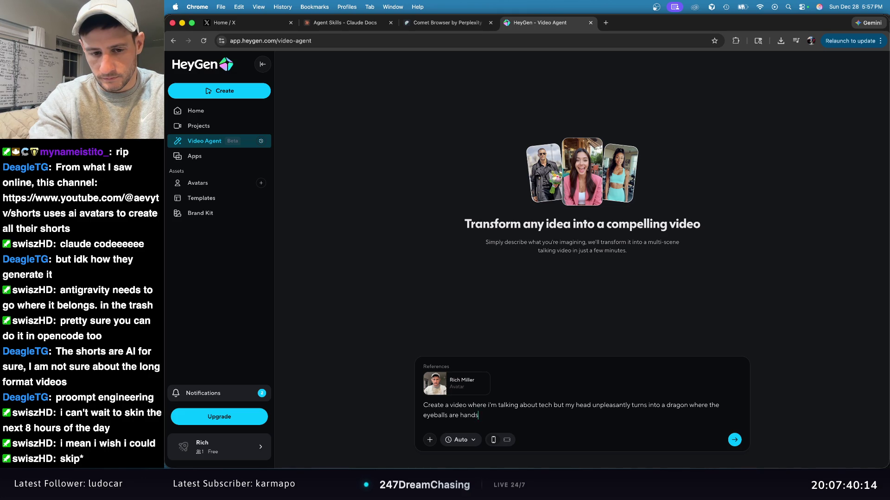
key(BackSpace)
key(BackSpace)
text(minu)
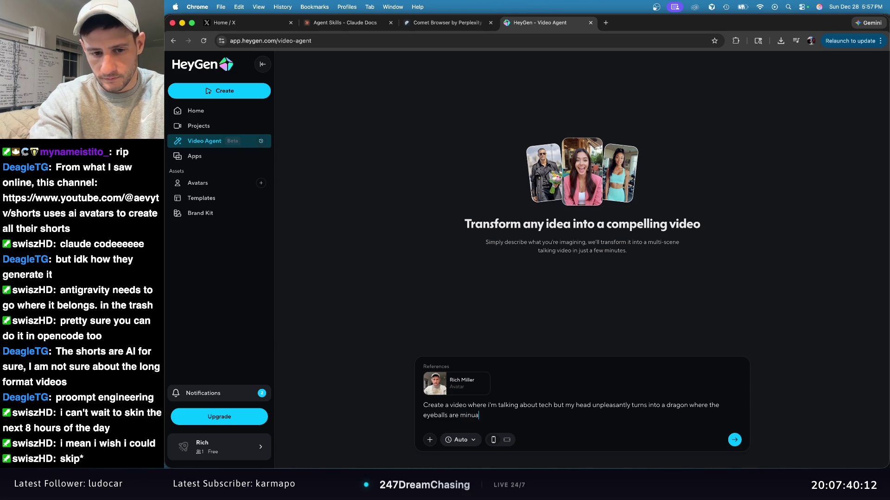
text(iatu)
text(re hands hol)
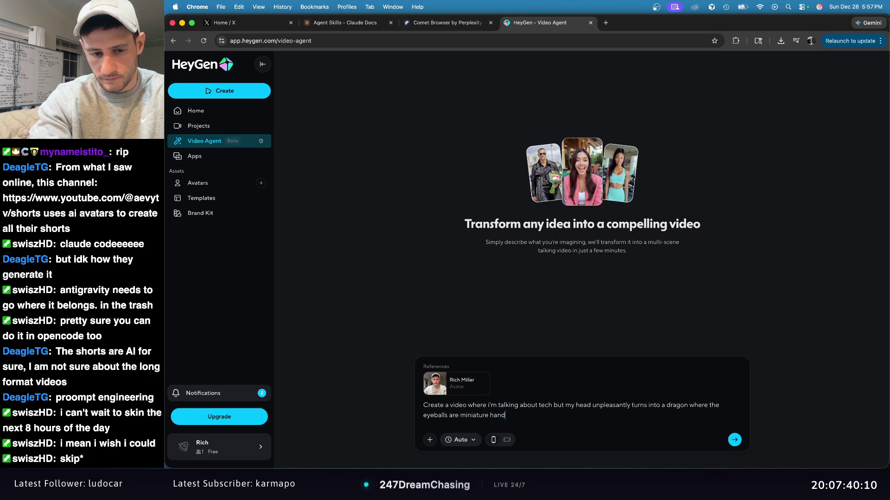
key(BackSpace)
key(BackSpace)
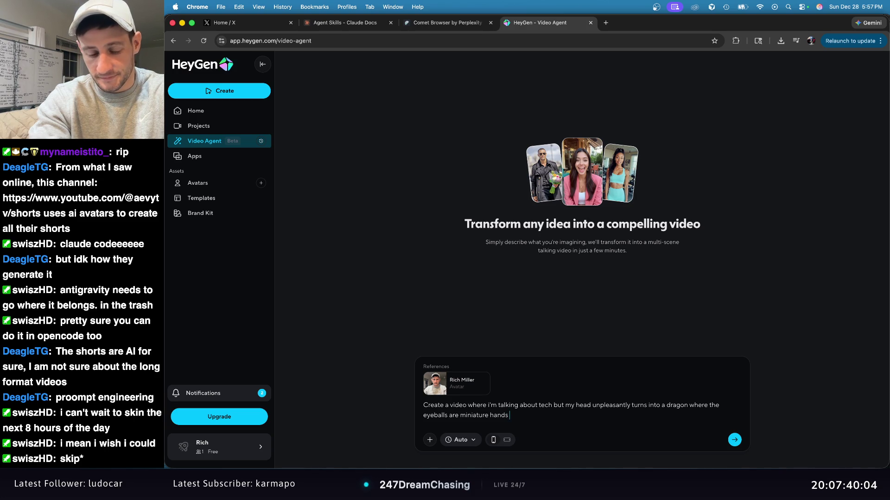
text(jugg)
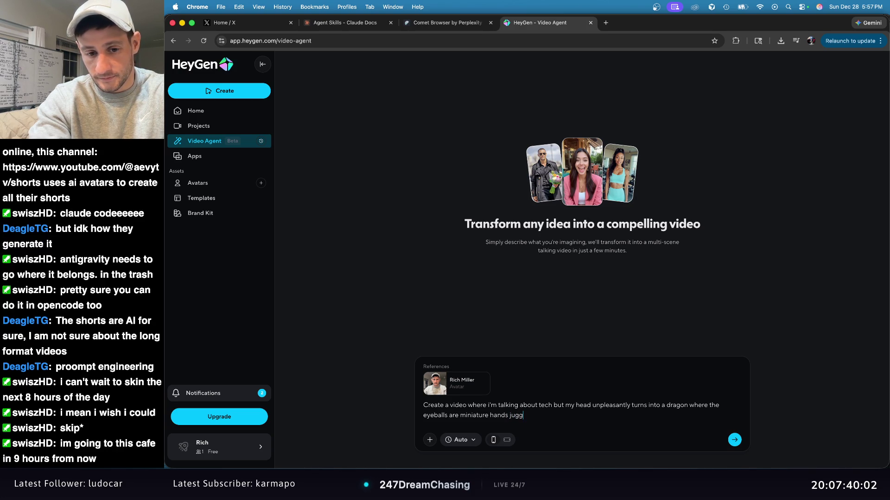
text(aling)
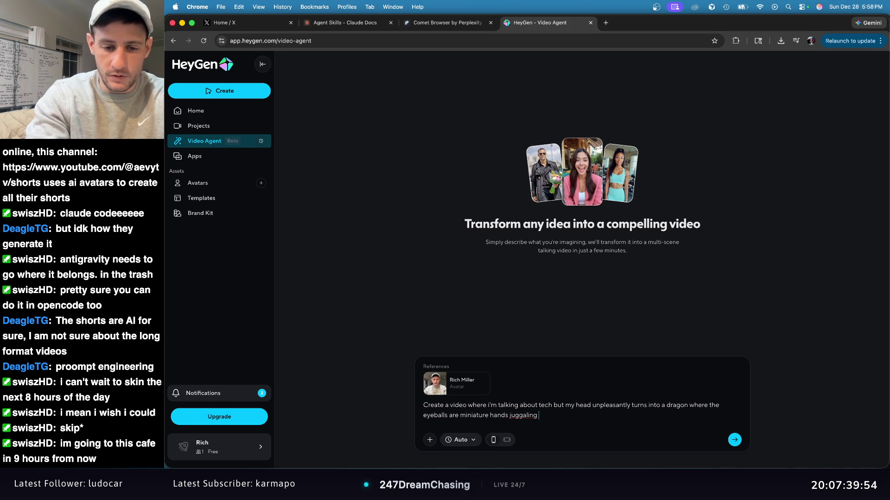
key(BackSpace)
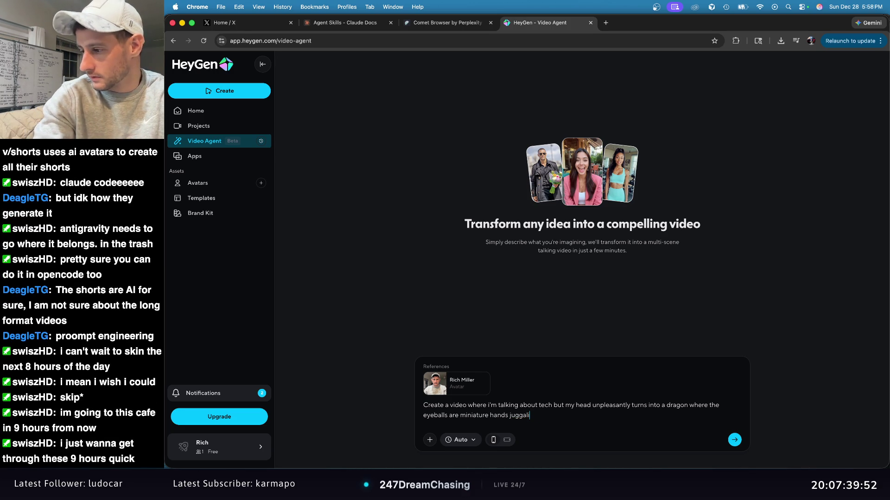
key(BackSpace)
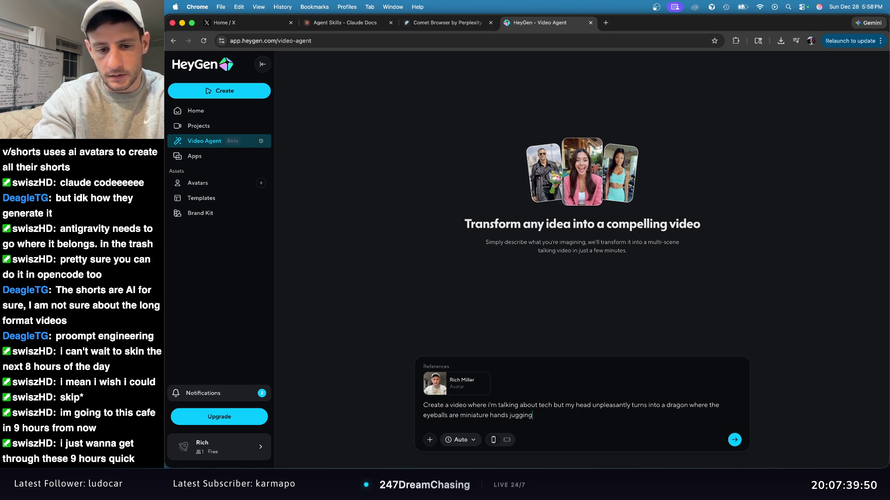
Finish the prompt with Rubix cubes while the girl from the ring runs behind me, and submit it.
text(lin)
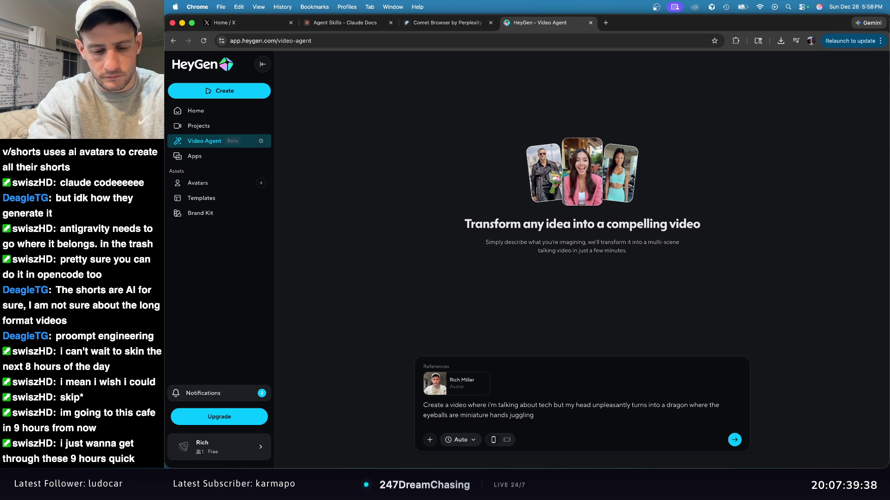
text(rubix c)
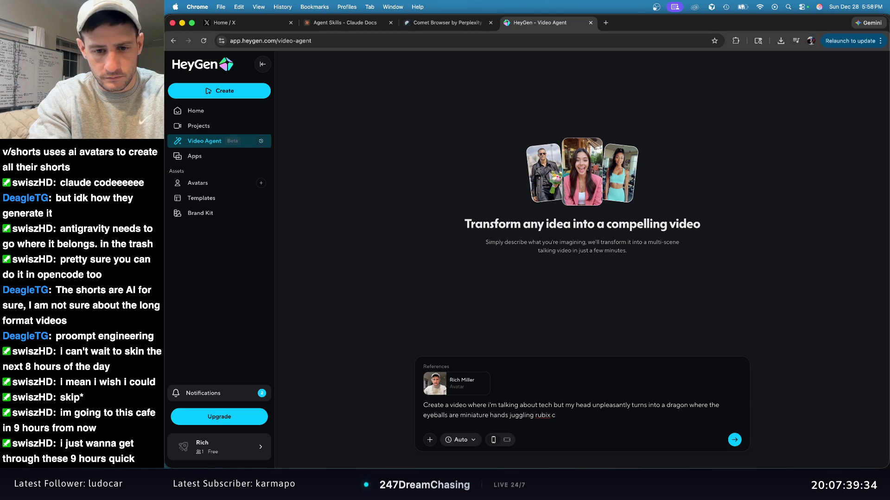
text(ub)
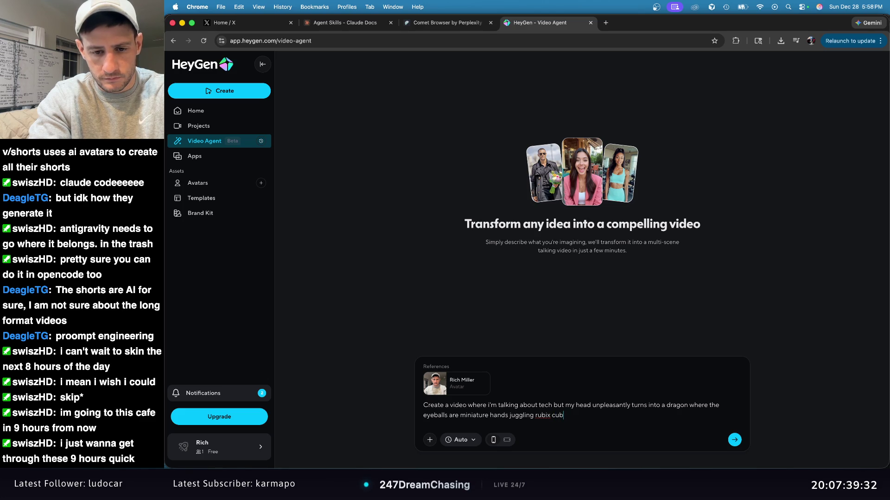
text(os whil)
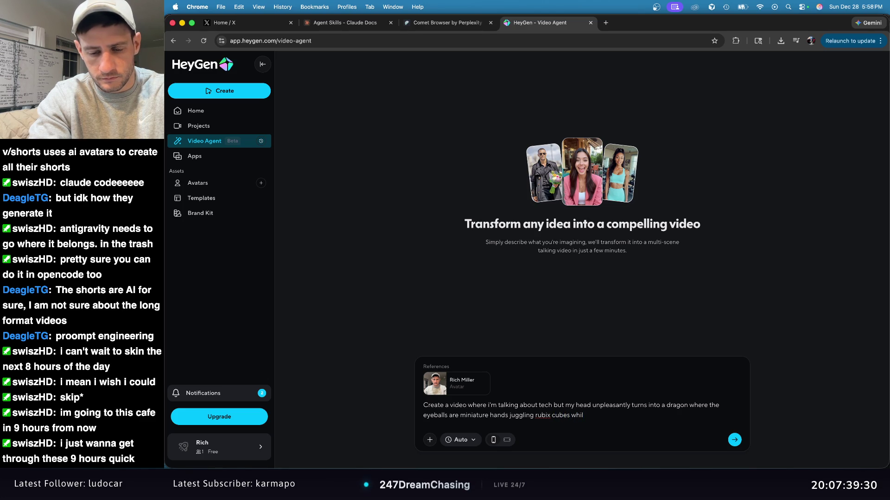
text(e the g)
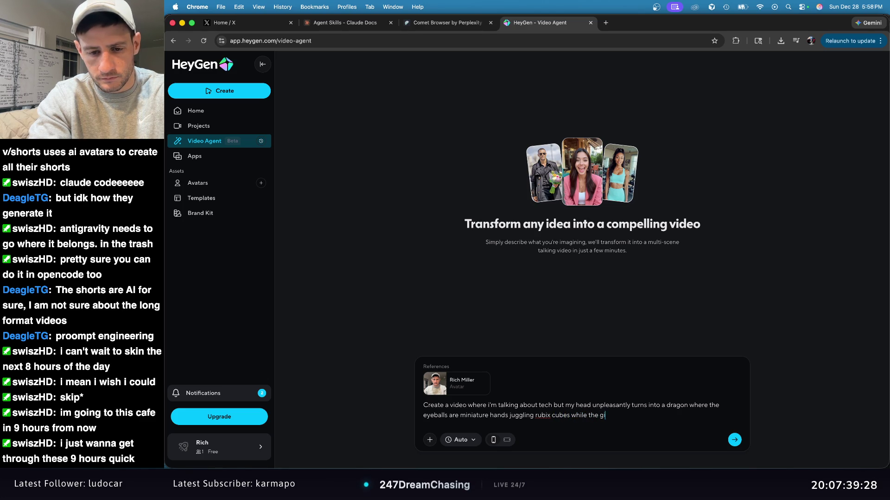
text(from the ring)
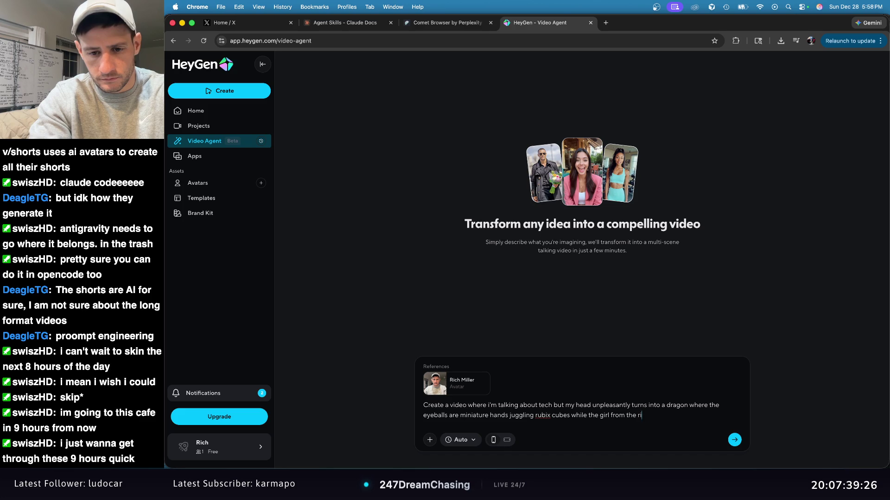
text( runs behind me)
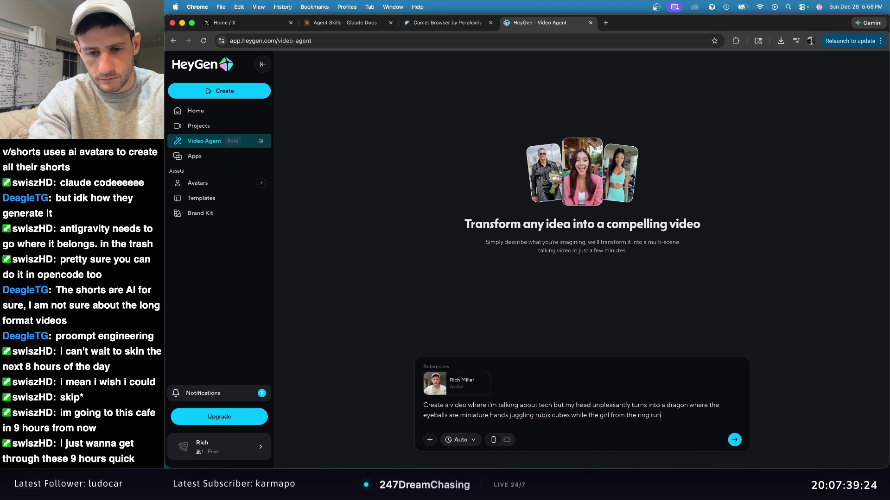
key(Return)
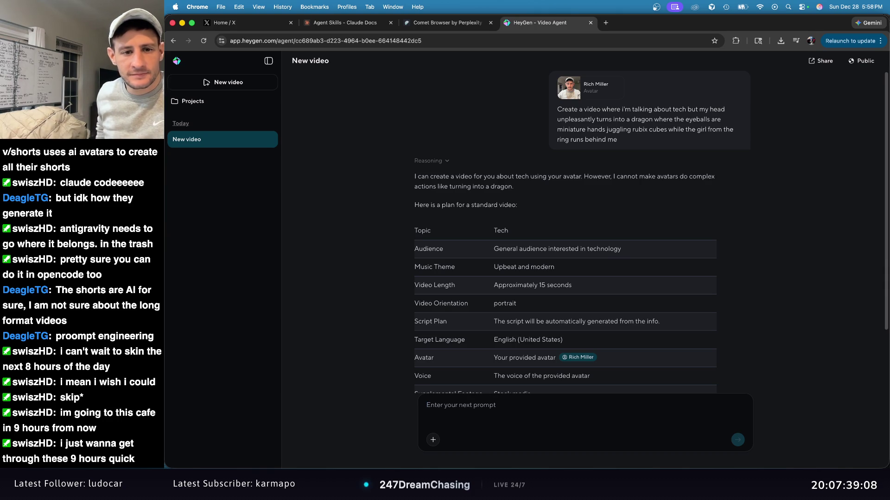
Read the proposed 15-second portrait tech video plan and reply 'yes' to approve it.
scroll(691, 234, down, 3)
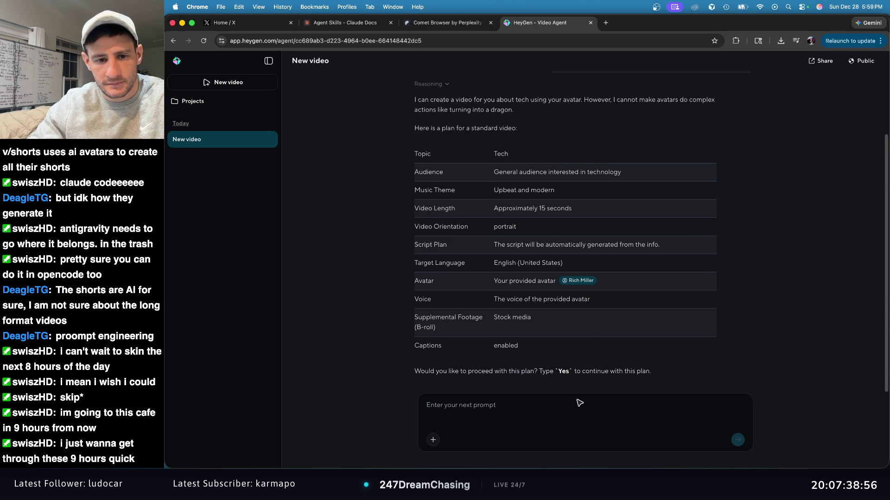
text(yes)
key(Return)
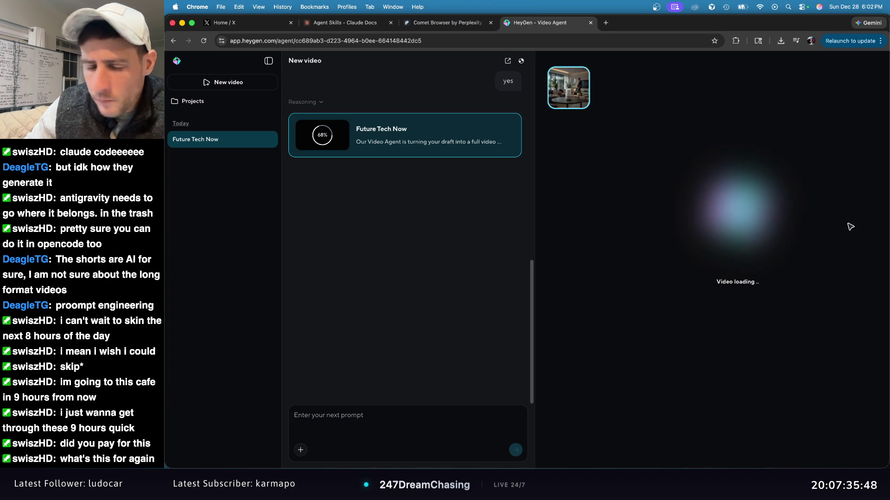
Switch from HeyGen to OBS while the video render sits at 68%.
key(super+Tab)
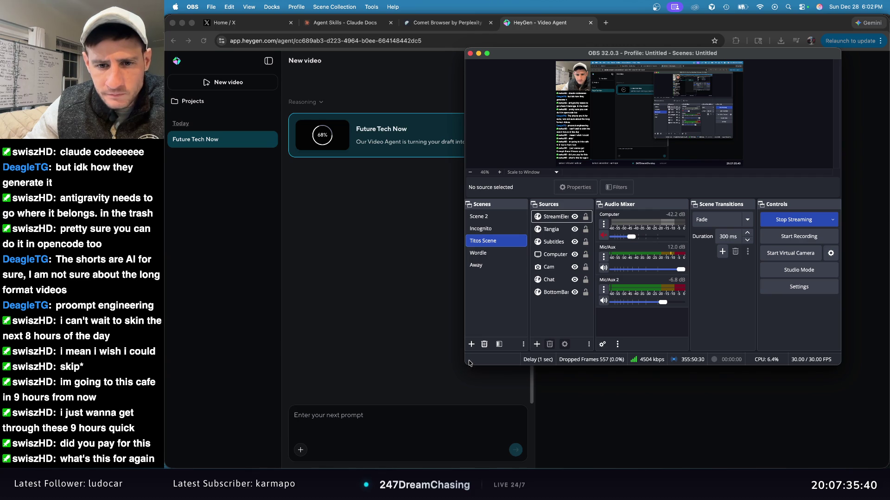
Enlarge the OBS window and switch the stream to Incognito, then back to Titos Scene.
mouse_move(465, 362)
mouse_down()
mouse_move(353, 413)
mouse_move(195, 452)
mouse_up()
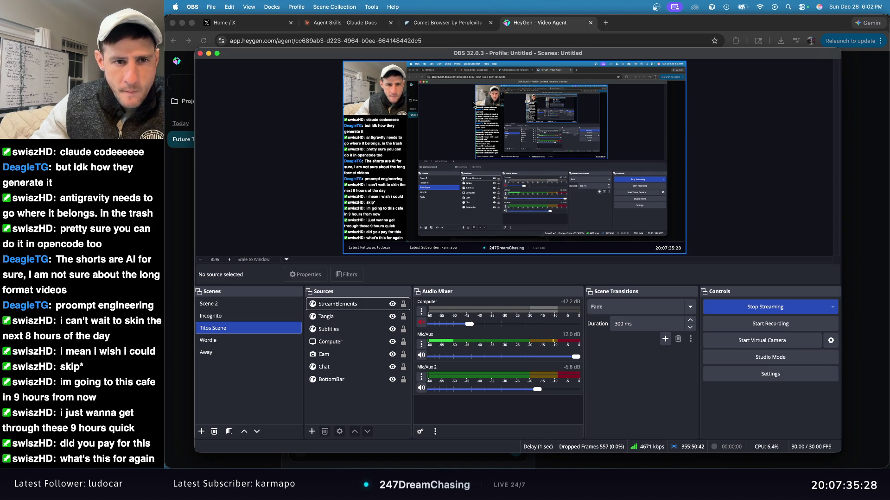
click(210, 315)
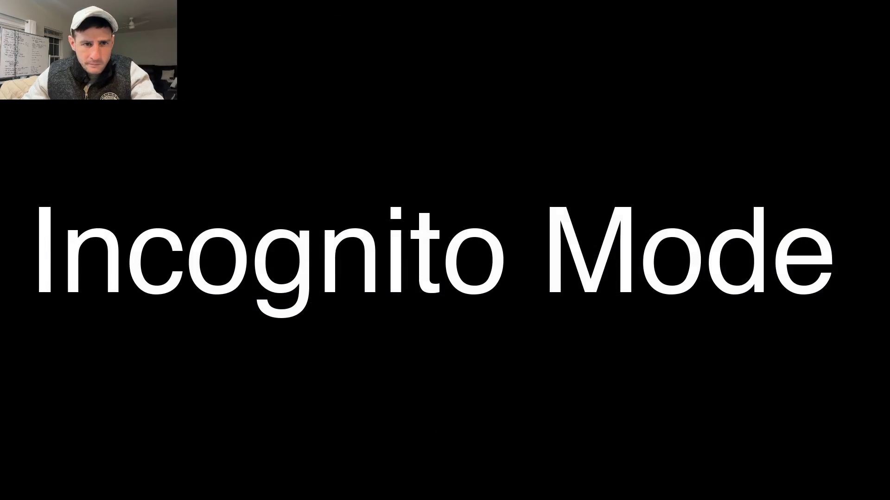
click(227, 329)
Alternate the stream between Incognito and Titos Scene several more times, ending on Titos Scene.
click(218, 315)
click(229, 330)
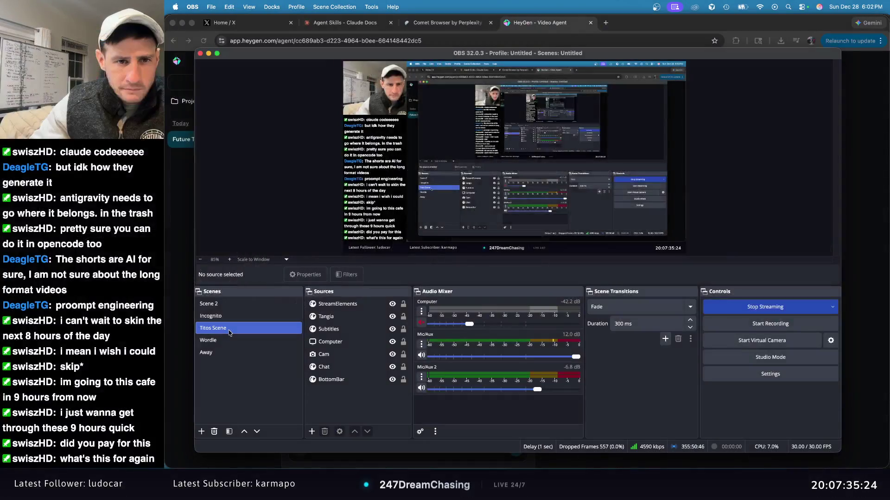
click(218, 316)
click(237, 329)
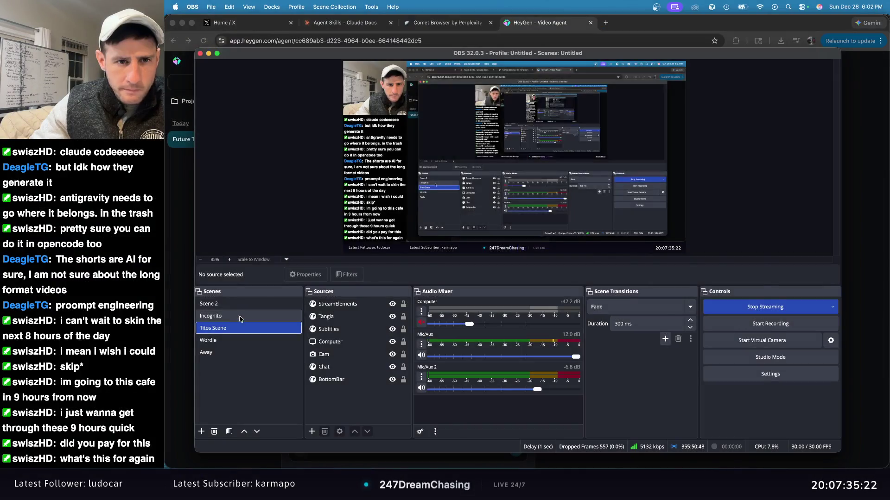
click(218, 316)
click(241, 329)
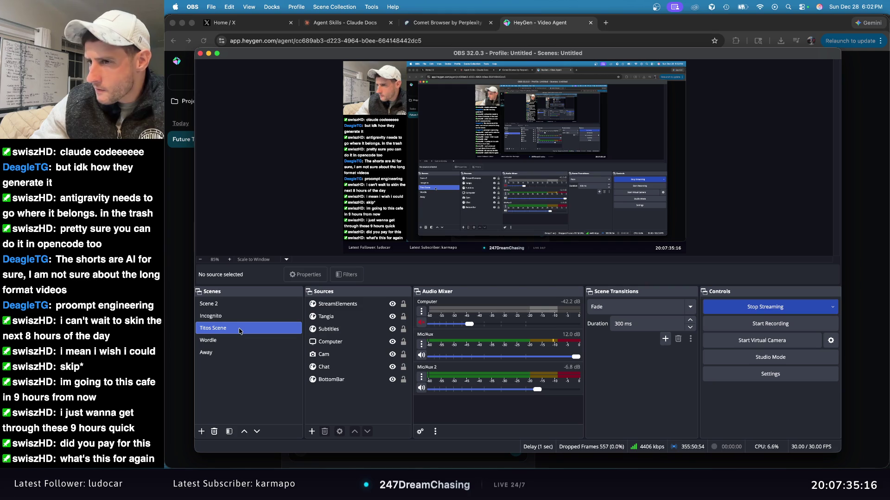
click(217, 316)
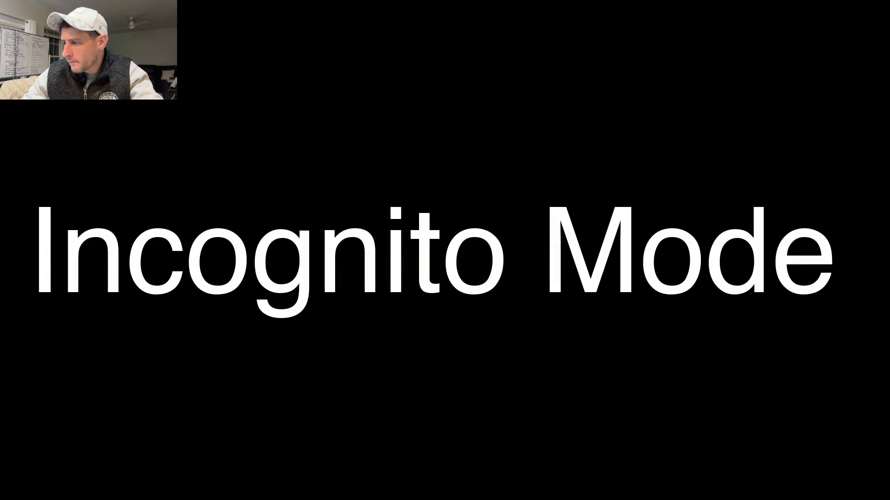
click(243, 329)
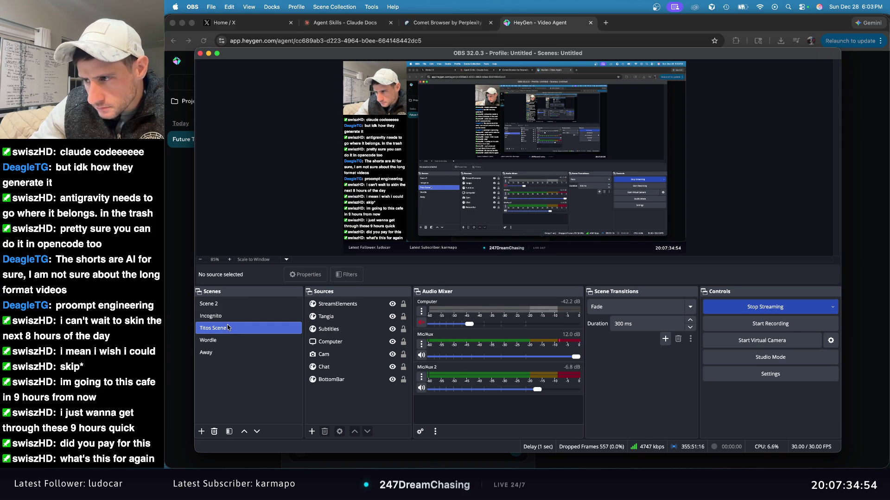
right_click(224, 329)
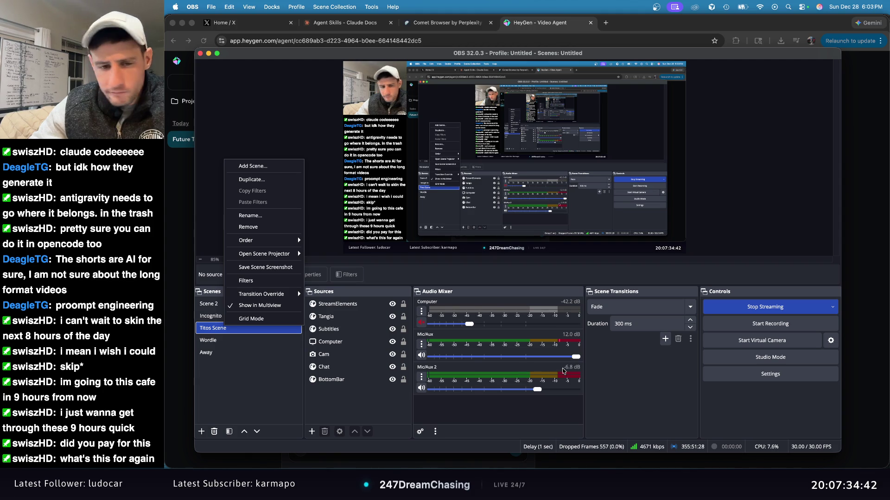
Set OBS preview scaling to Canvas (1920x1080), then bring the HeyGen page back in front.
key(Escape)
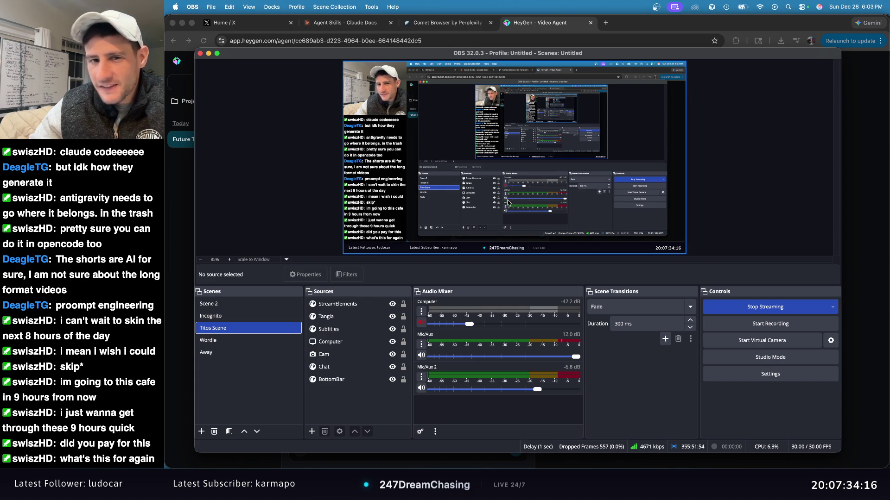
right_click(509, 153)
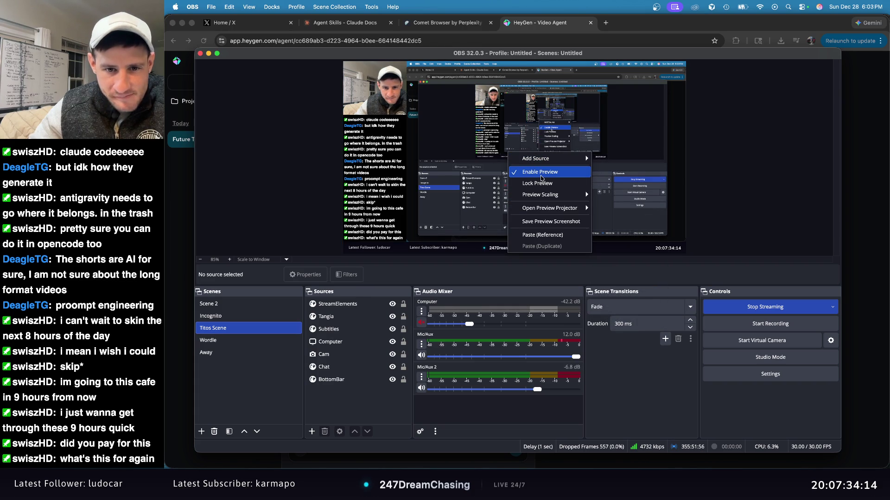
mouse_move(558, 197)
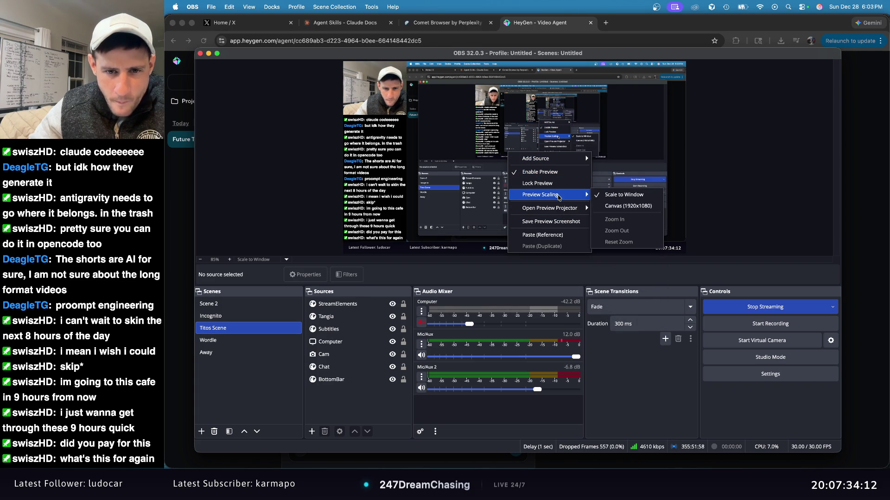
click(604, 206)
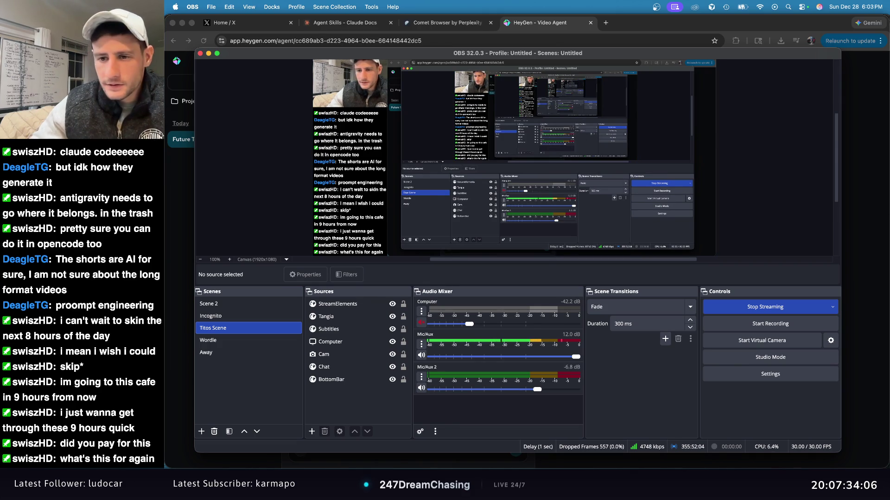
click(885, 216)
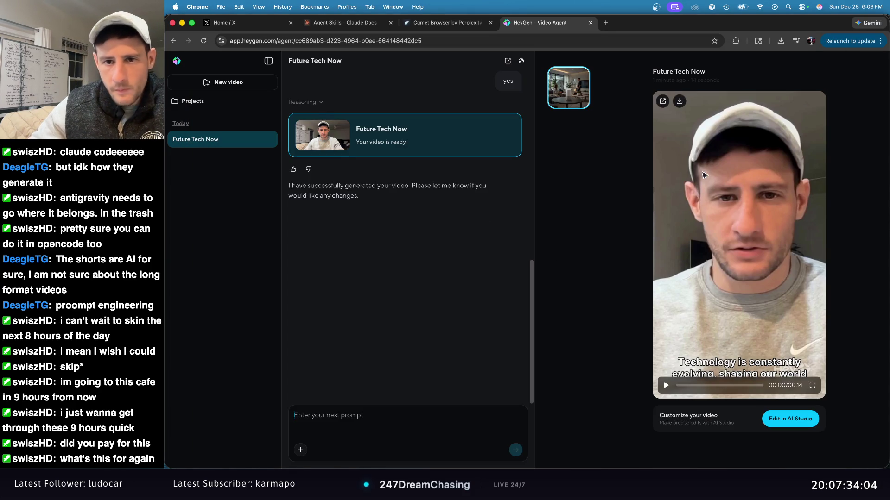
Play the finished Future Tech Now video, then go to the HeyGen Home page.
click(666, 385)
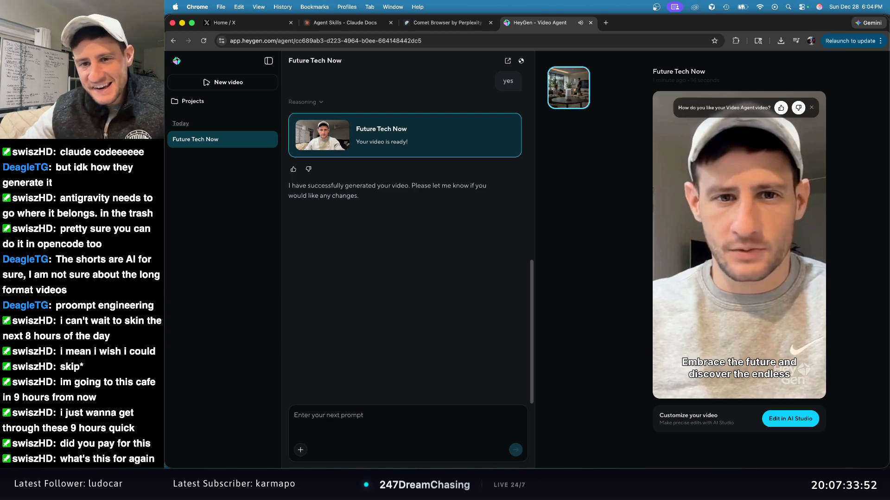
mouse_move(818, 295)
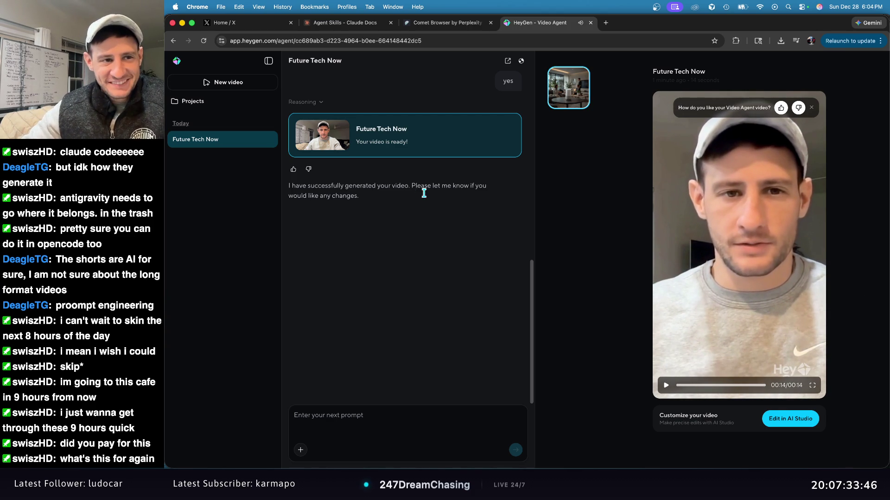
click(177, 62)
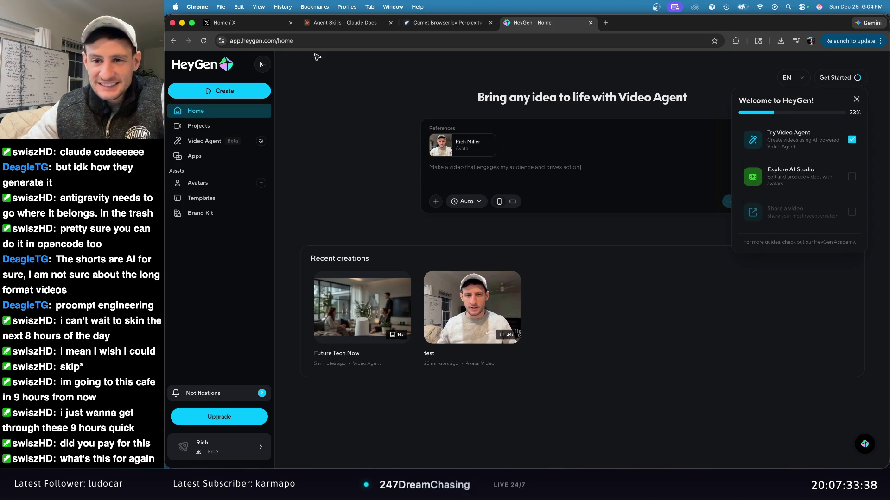
Minimize the browser to bring OBS forward and open the StreamElements source options.
click(182, 23)
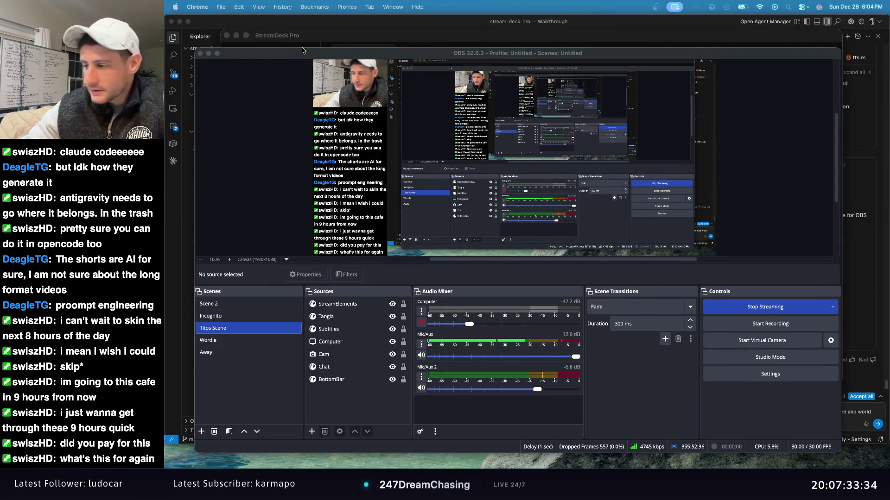
click(355, 118)
right_click(467, 123)
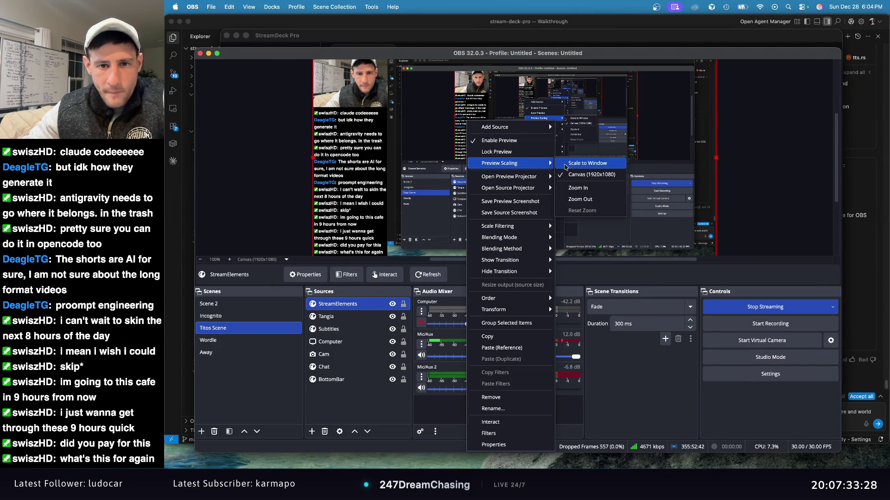
Set OBS preview scaling to Scale to Window and deselect the StreamElements source.
click(562, 164)
click(763, 176)
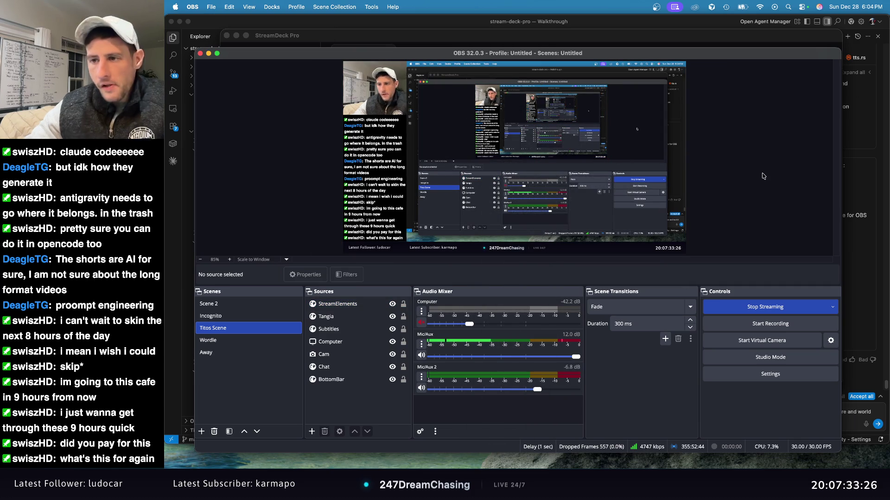